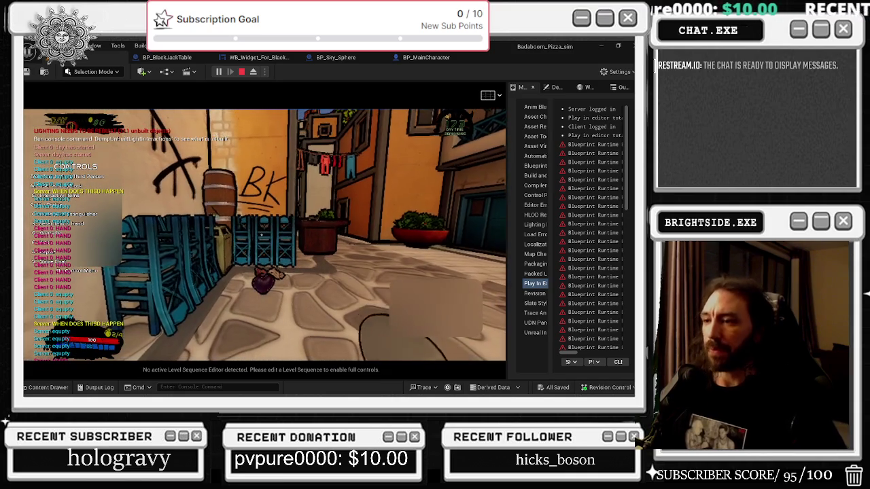
Walk the server player up to the blackjack table and start a hand.
key(w)
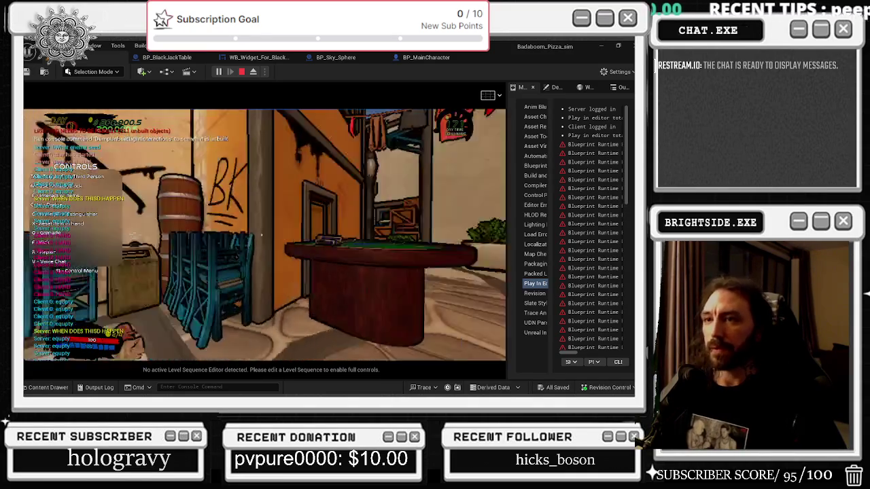
key(w)
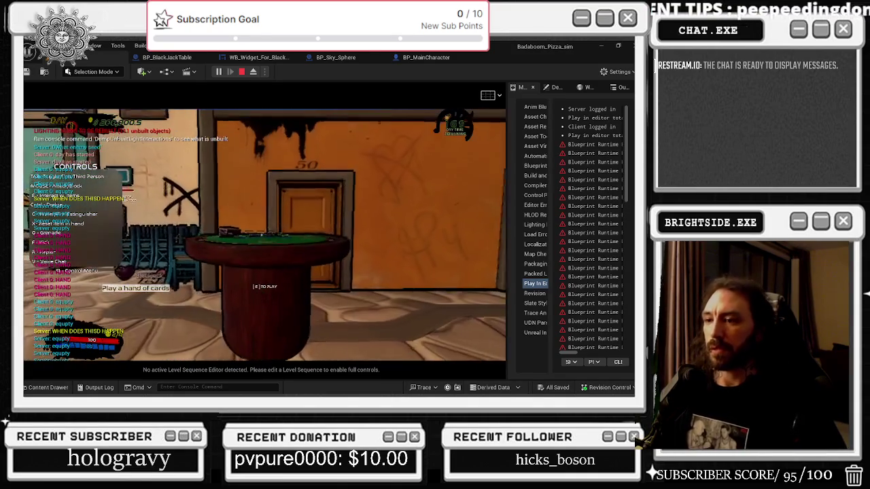
key(e)
key(e)
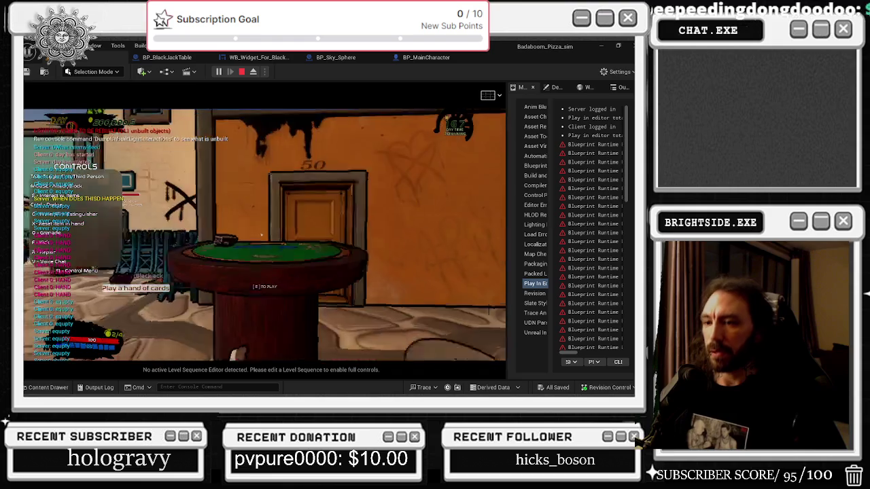
In the client window, walk to the table, start the card game, and maximize the window.
key(alt+Tab)
key(w)
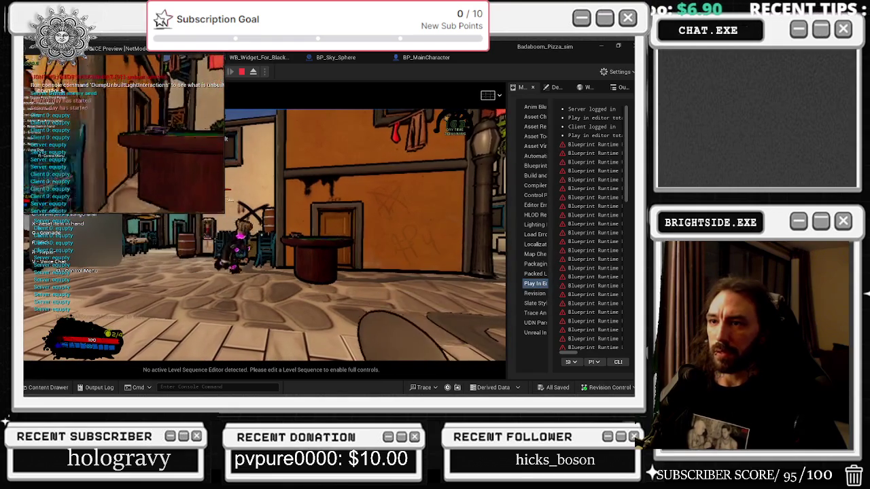
key(e)
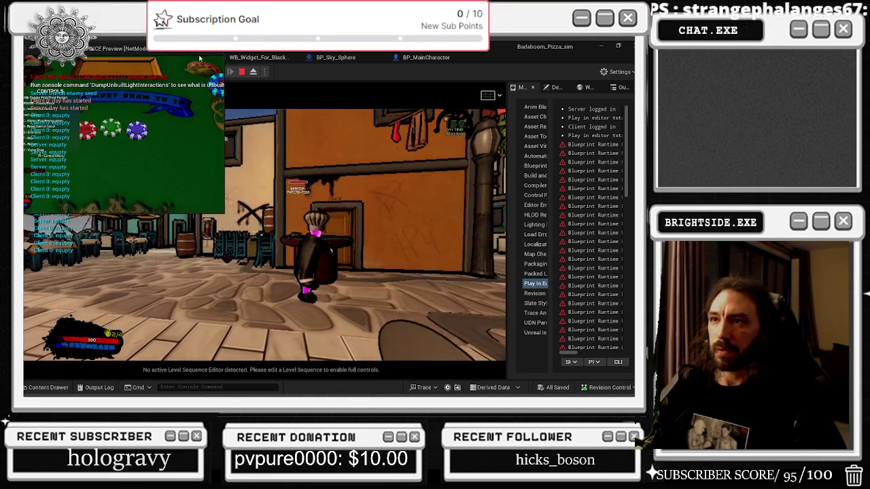
key(super+Up)
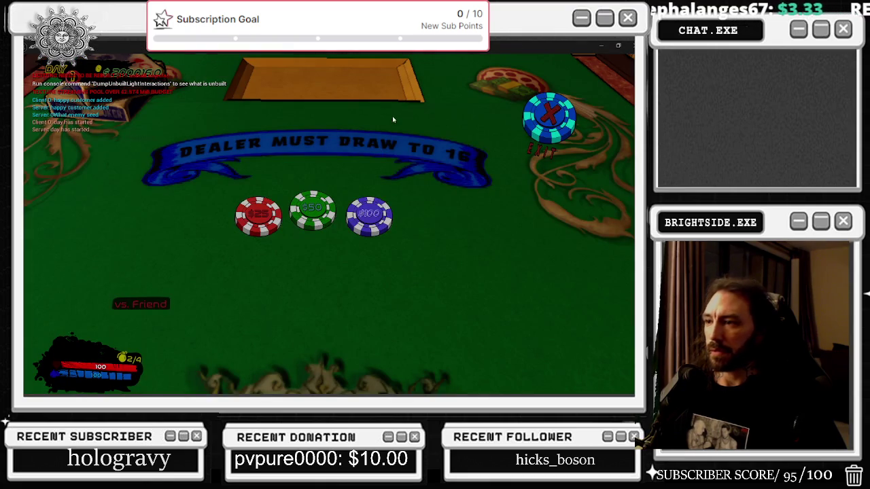
Bet on the client to deal it an 8 and 9 (17), then restore its window to floating size.
click(369, 214)
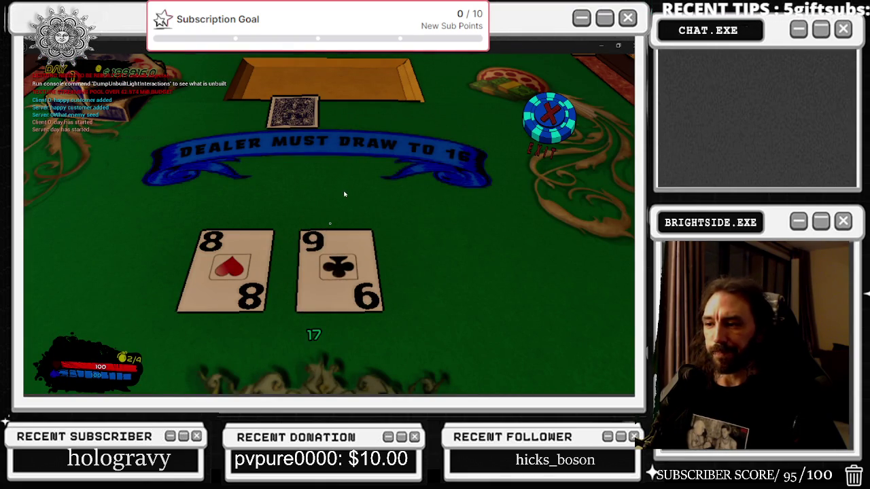
key(alt+Tab)
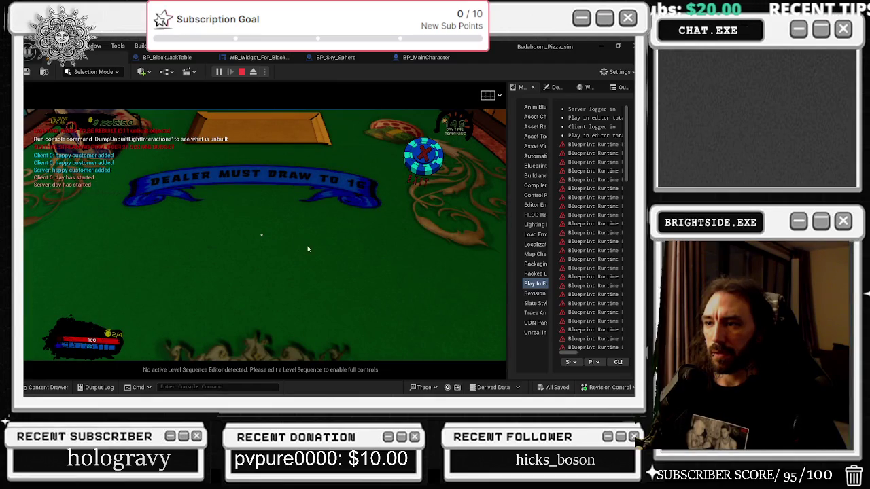
key(alt+Tab)
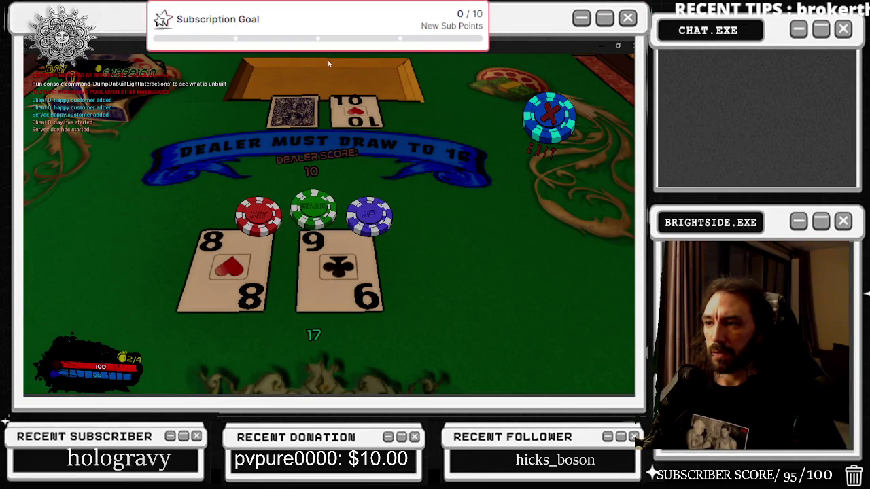
key(super+Down)
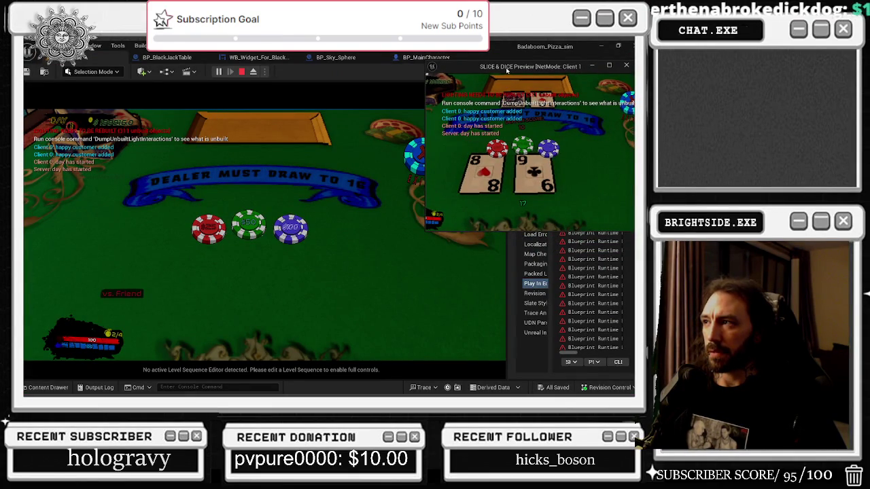
click(291, 239)
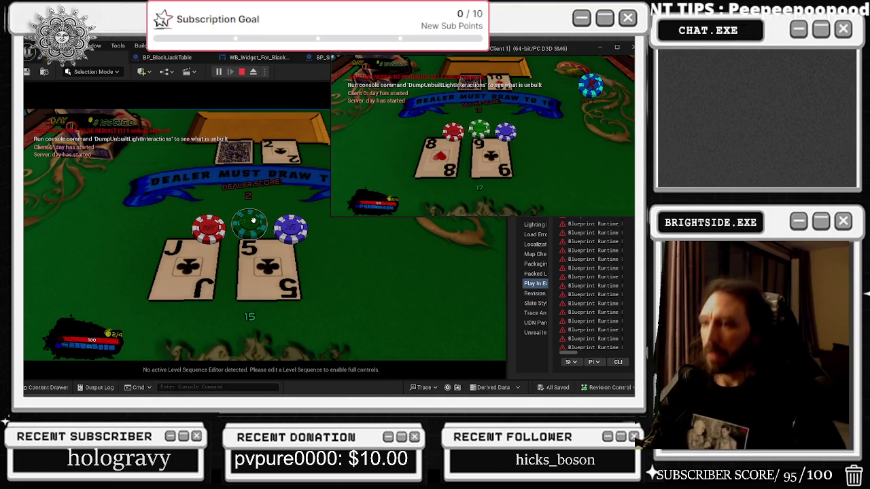
Hit on the server hand to draw a 5, reaching 20 for a 400 prize, then check the client window.
click(287, 233)
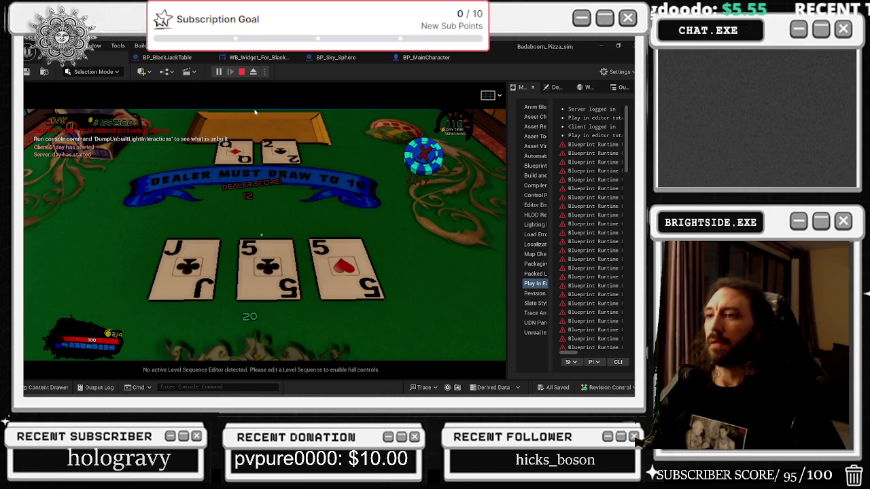
key(alt+Tab)
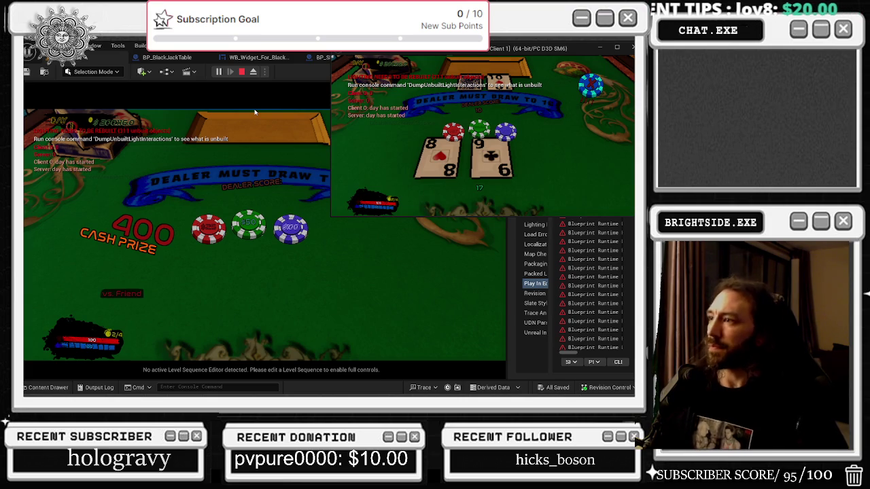
click(392, 54)
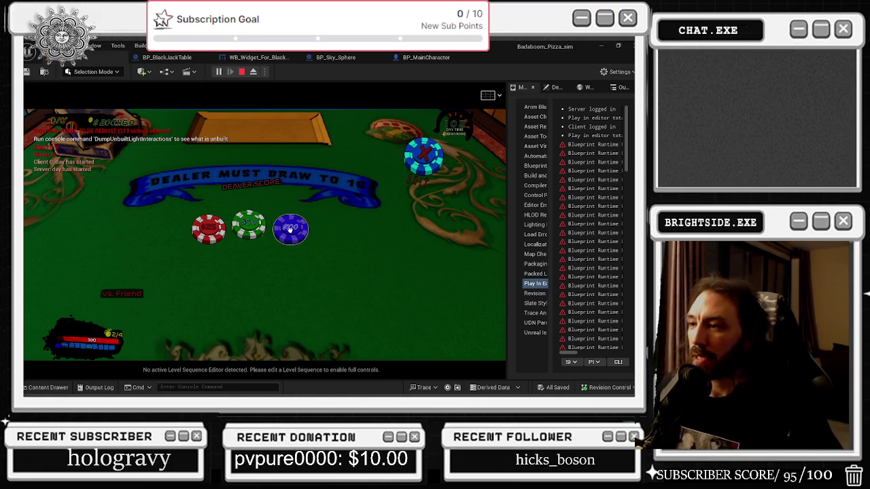
Bet and stand on a server hand of 15, then view the client's table full screen.
click(290, 229)
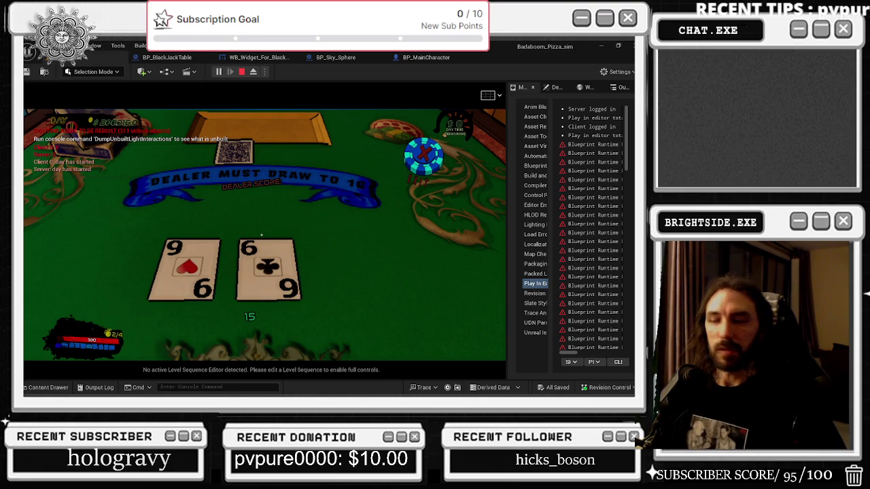
click(249, 226)
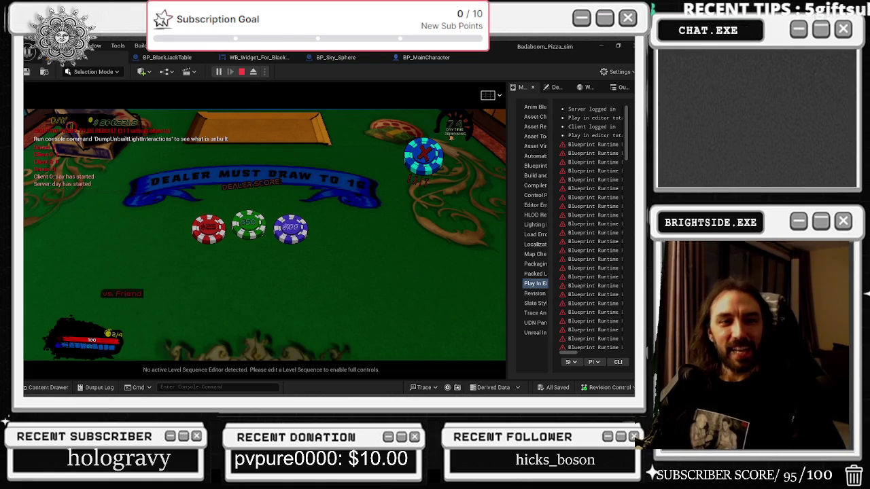
key(F11)
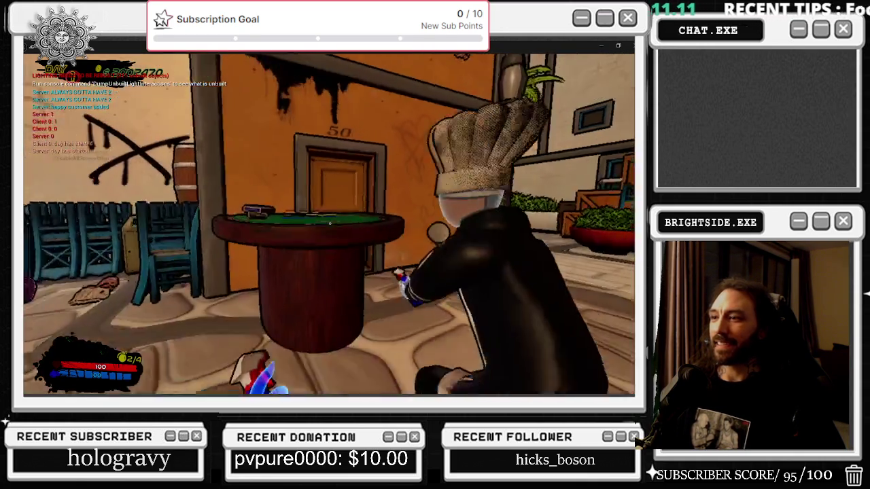
Back in the editor, bet and stand on King-Jack 20, losing to the dealer's 21.
key(alt+Tab)
click(291, 229)
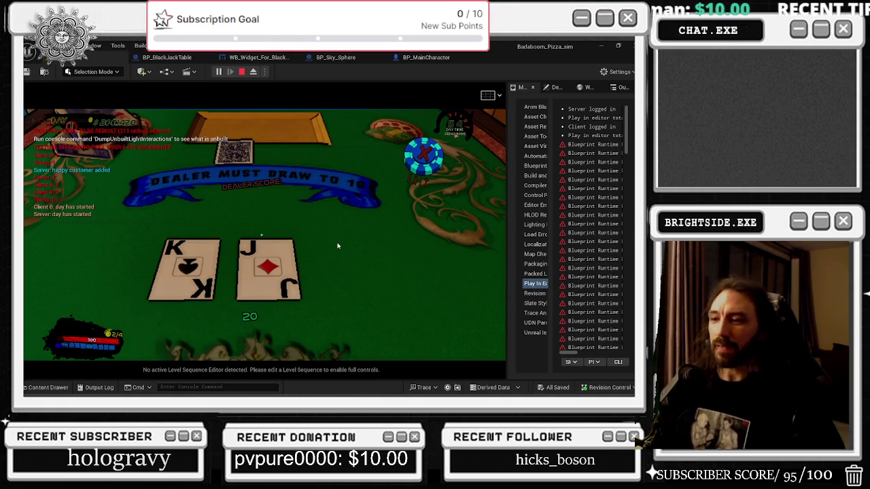
click(260, 222)
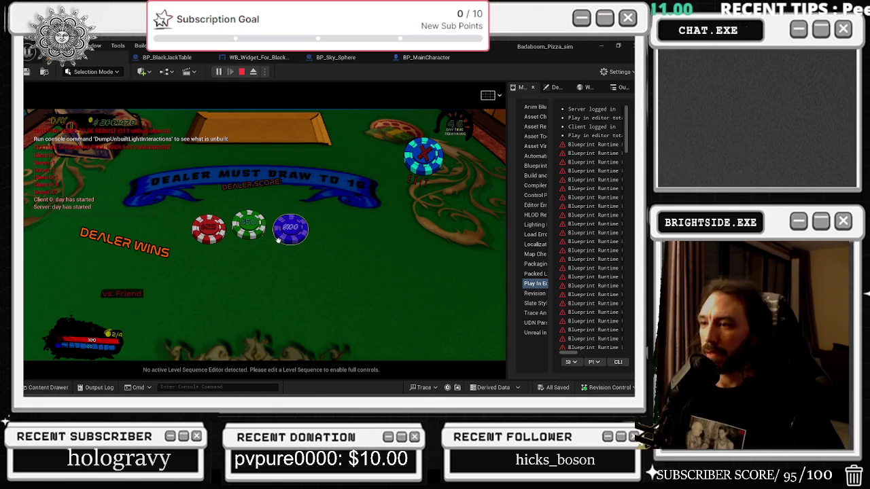
Play three server rounds: stand on 18 and lose, then hit to win 200 and 100 prizes.
click(285, 233)
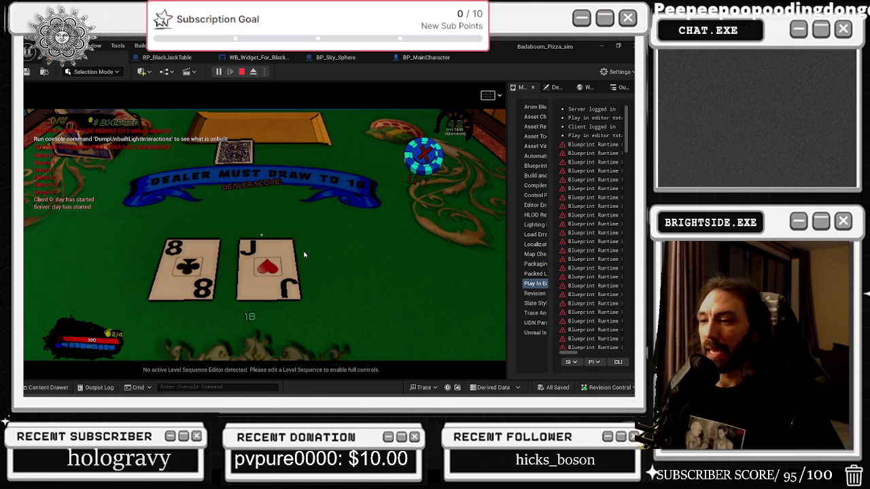
click(292, 231)
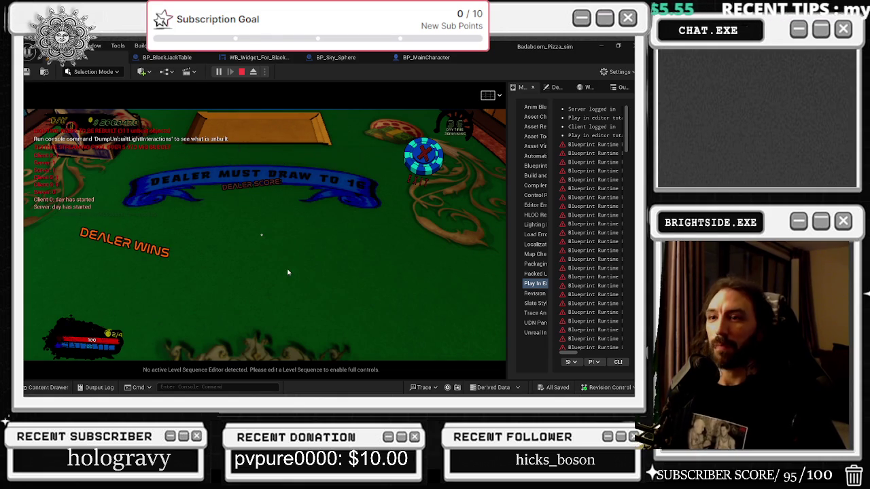
click(286, 235)
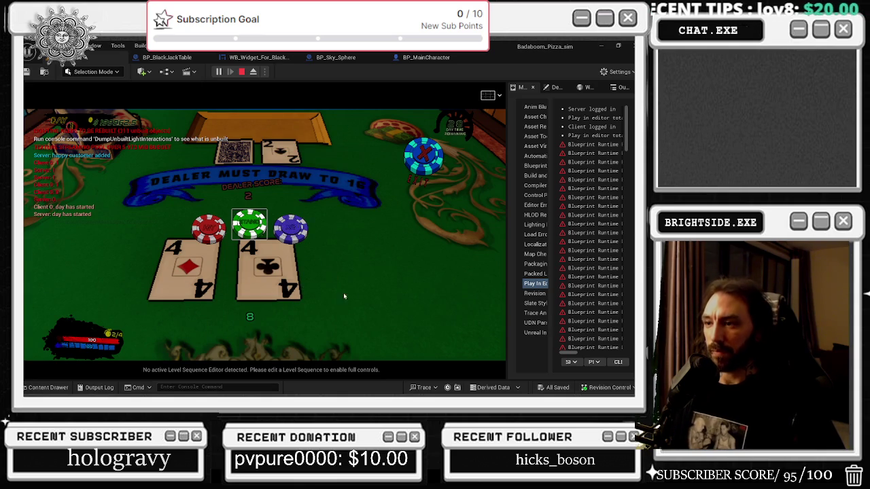
click(291, 230)
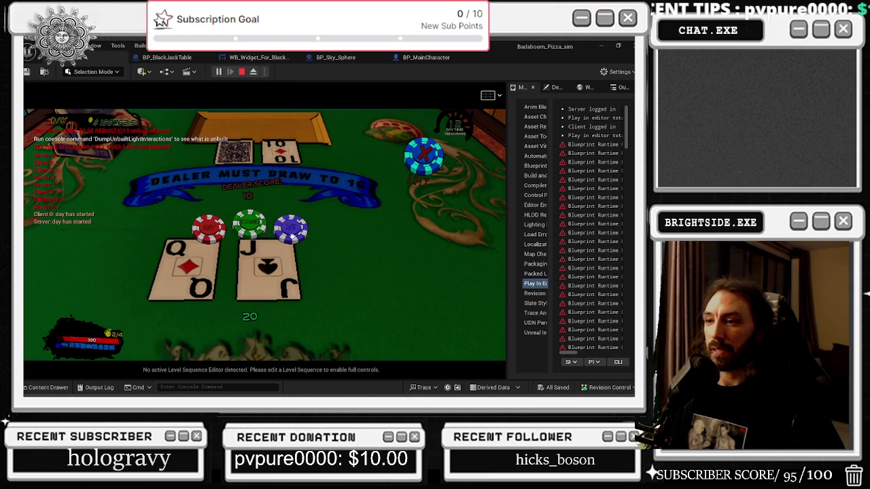
click(252, 227)
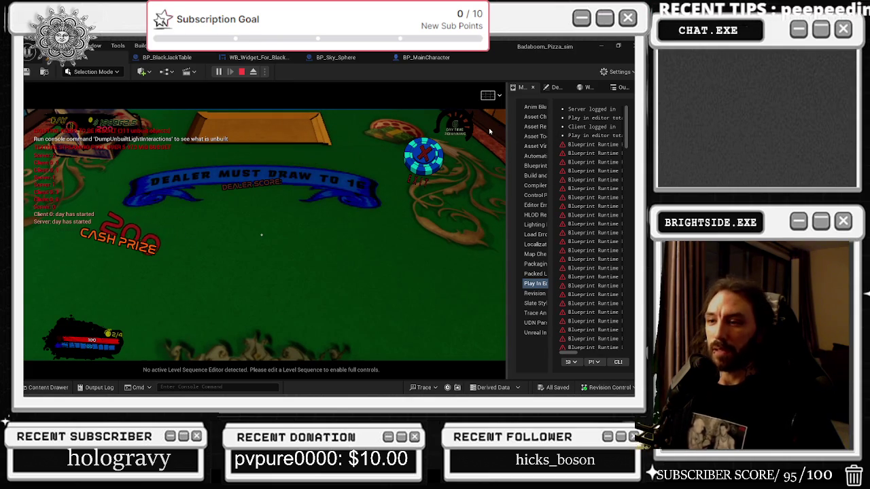
click(290, 230)
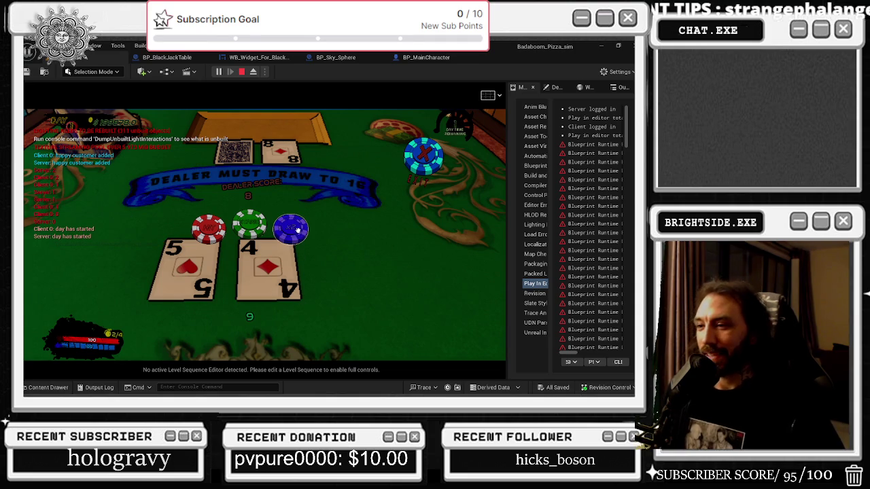
click(298, 226)
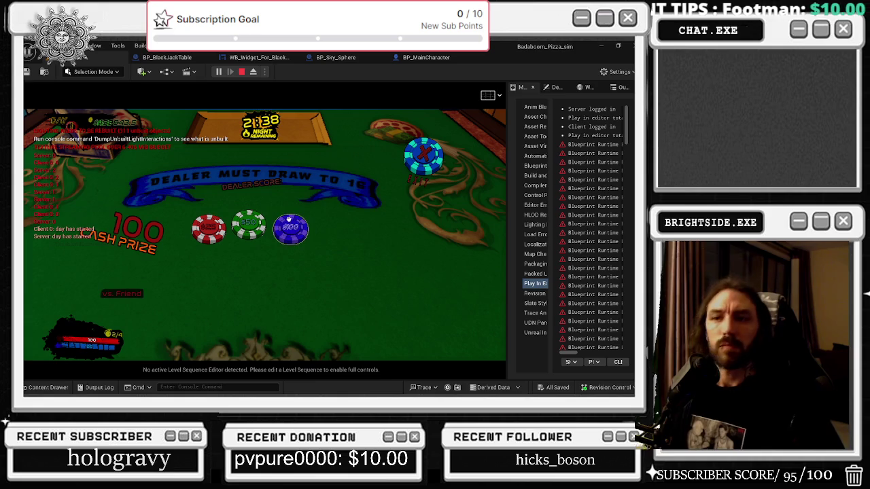
Leave the blackjack table with the exit chip to roam the town again.
click(309, 154)
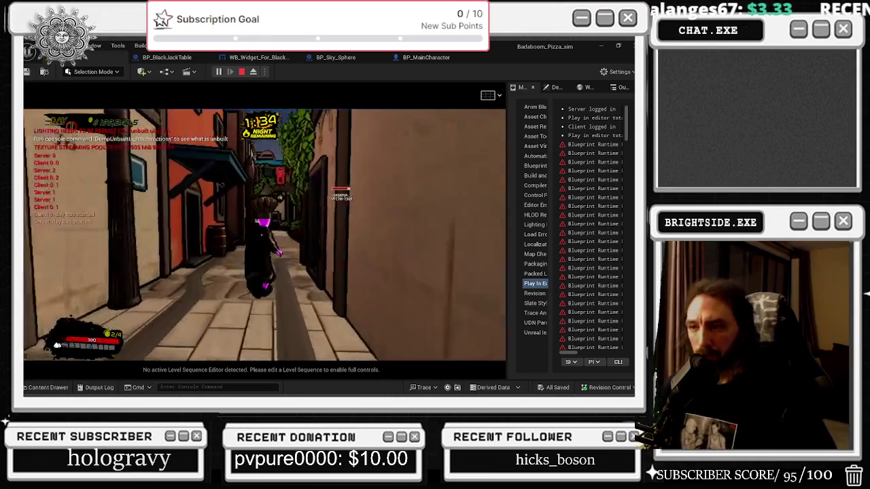
Walk the character down the alley into the blackjack room and sit at the table.
key(w)
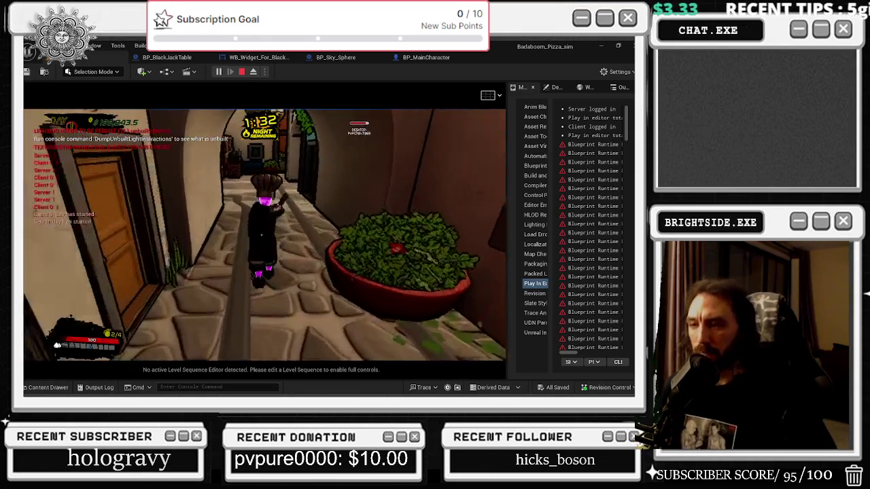
key(w)
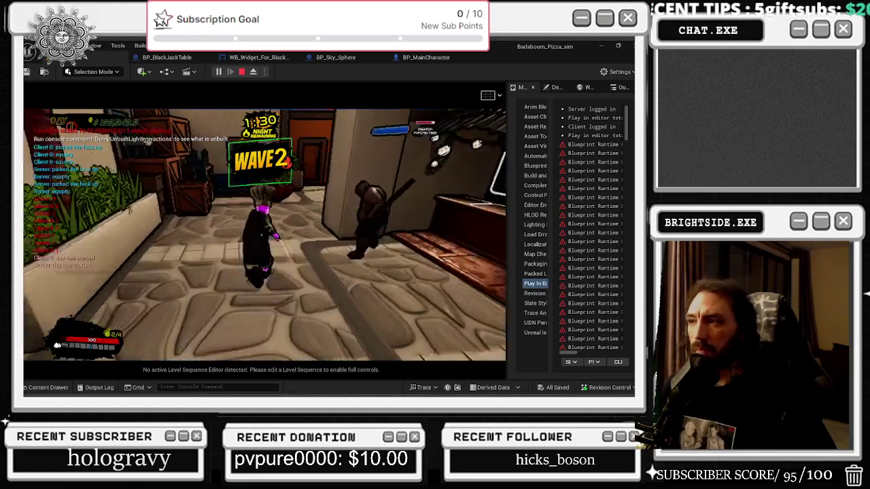
key(w)
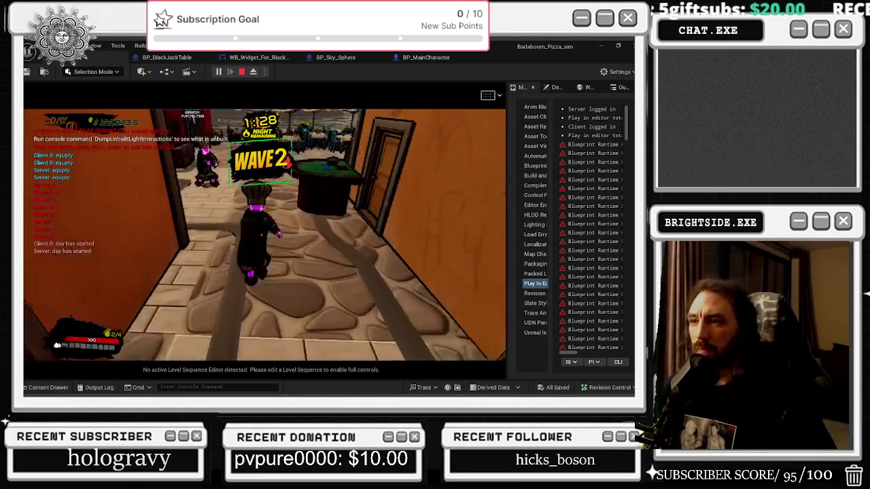
key(w)
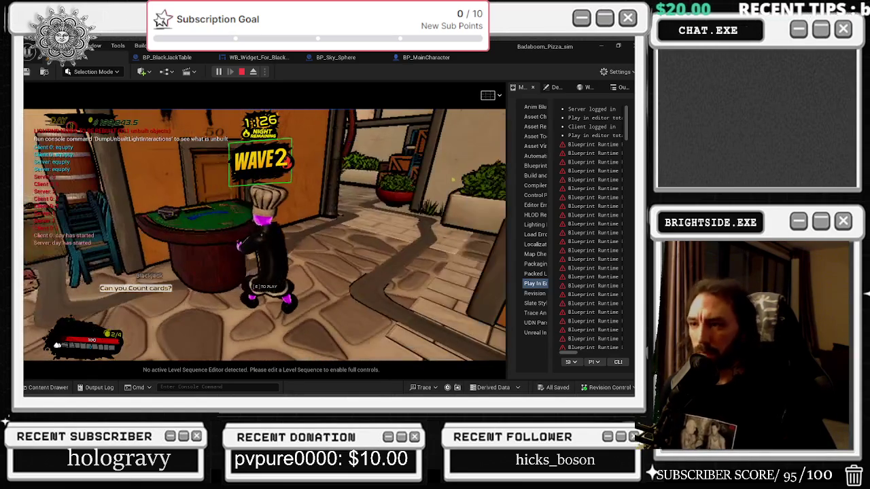
key(w)
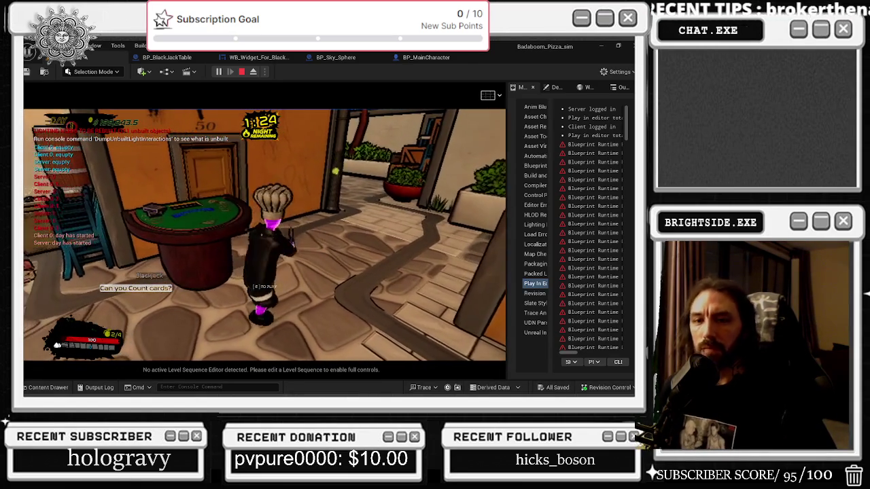
key(w)
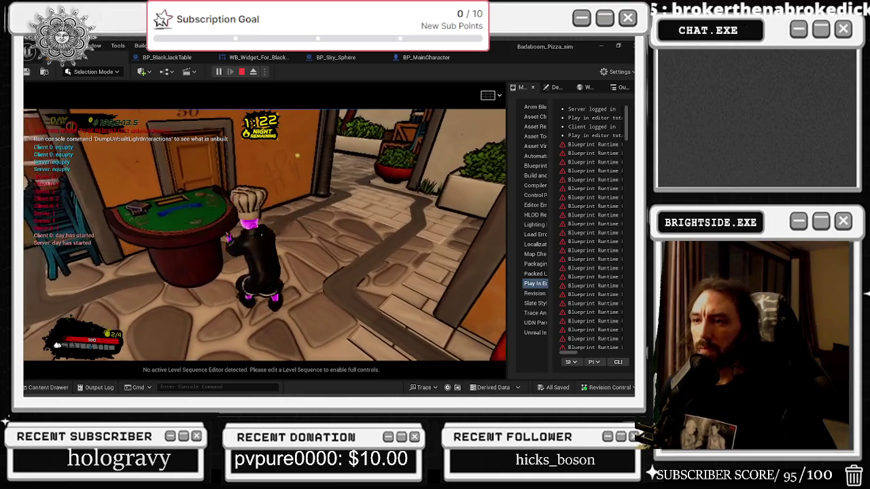
key(e)
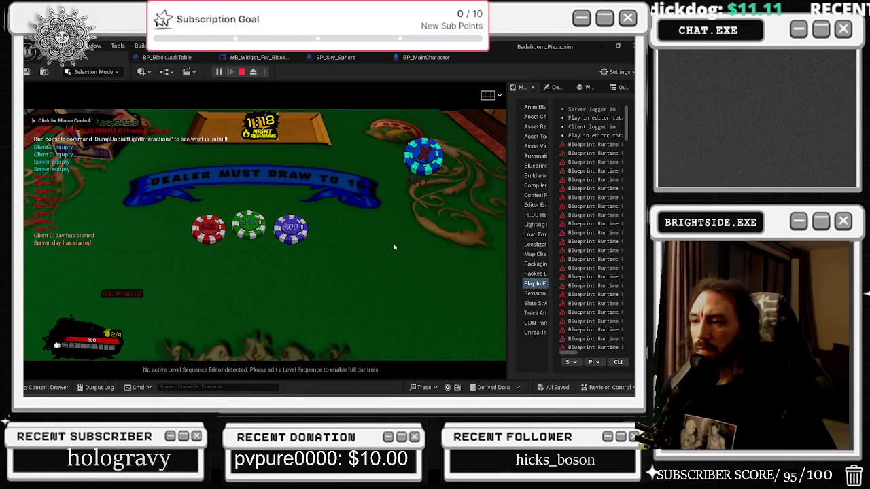
Bet and stand on a test hand, letting the dealer play out to 13.
click(291, 230)
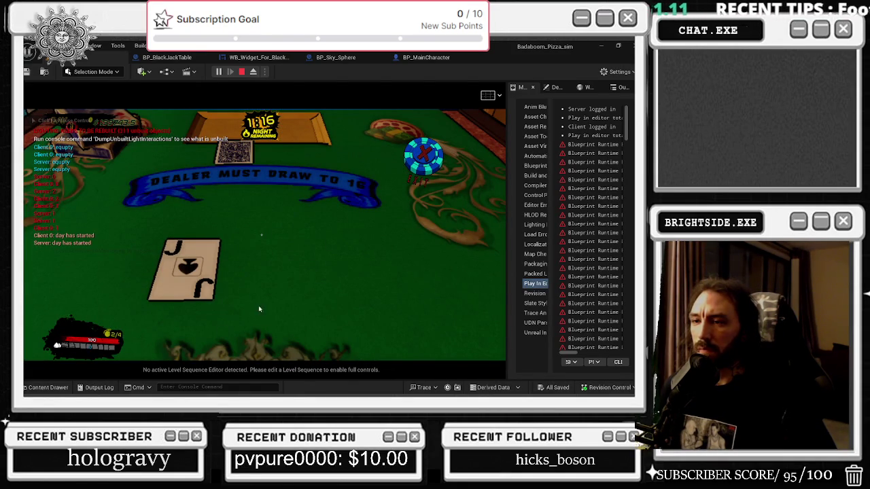
click(254, 226)
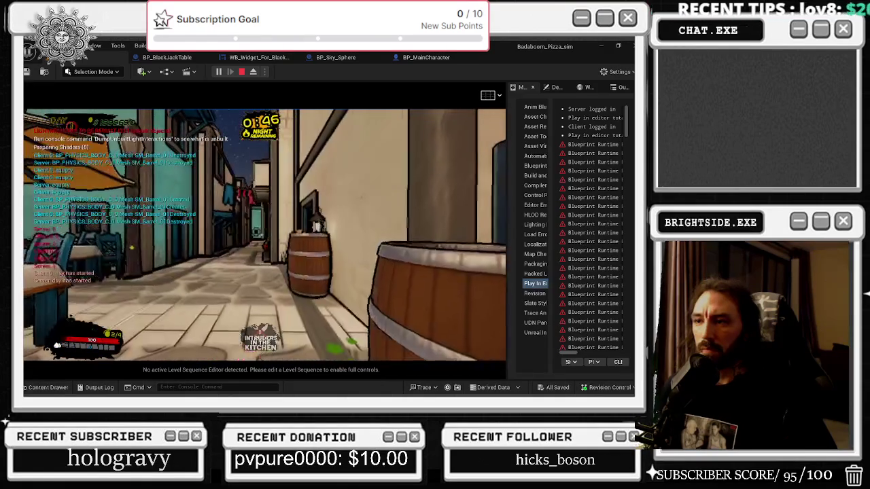
Rejoin the table, bet 200 and hit until busting at 26, then stop the play session.
key(e)
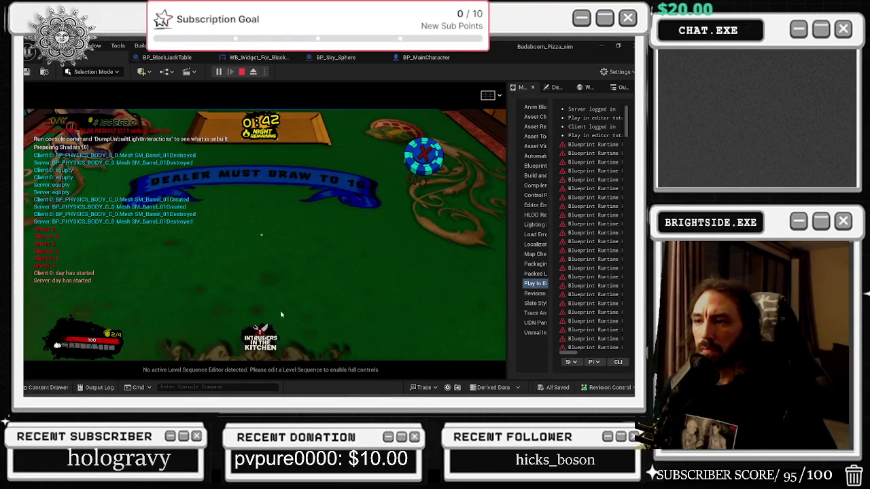
key(e)
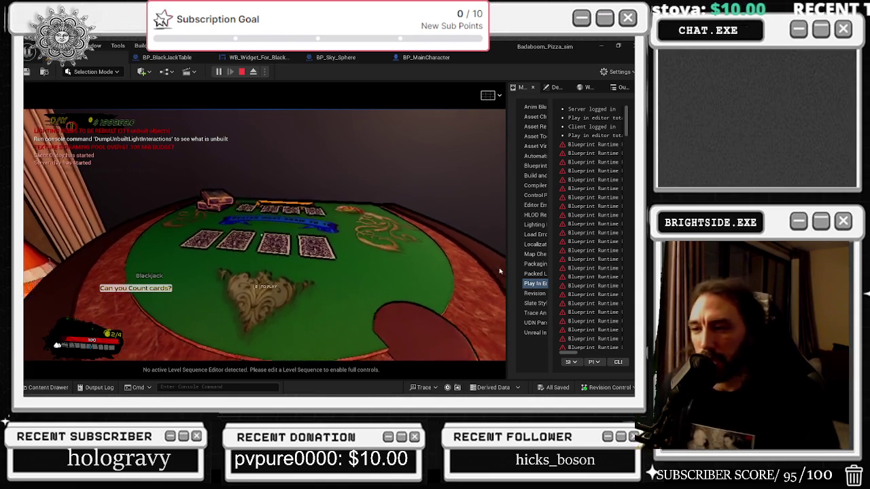
key(e)
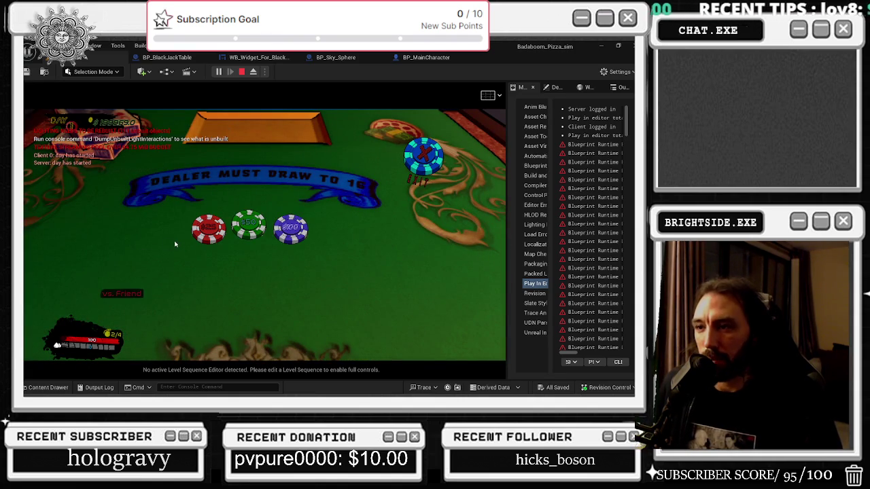
click(287, 232)
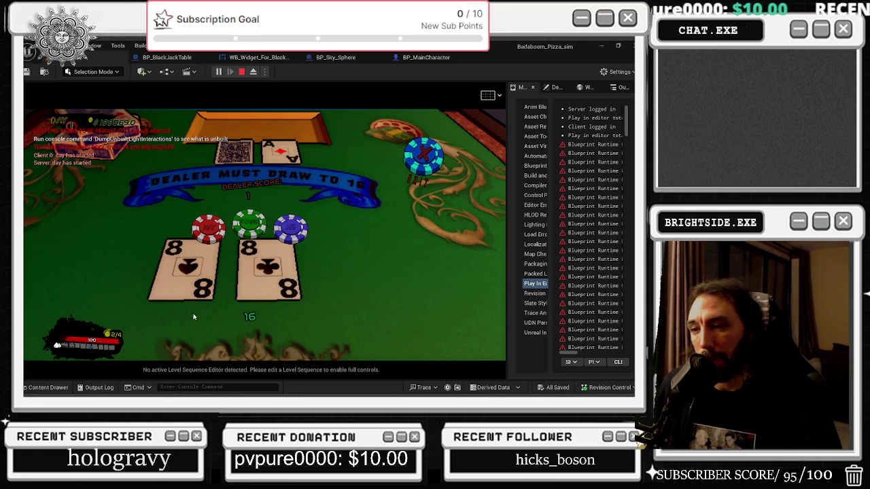
click(208, 229)
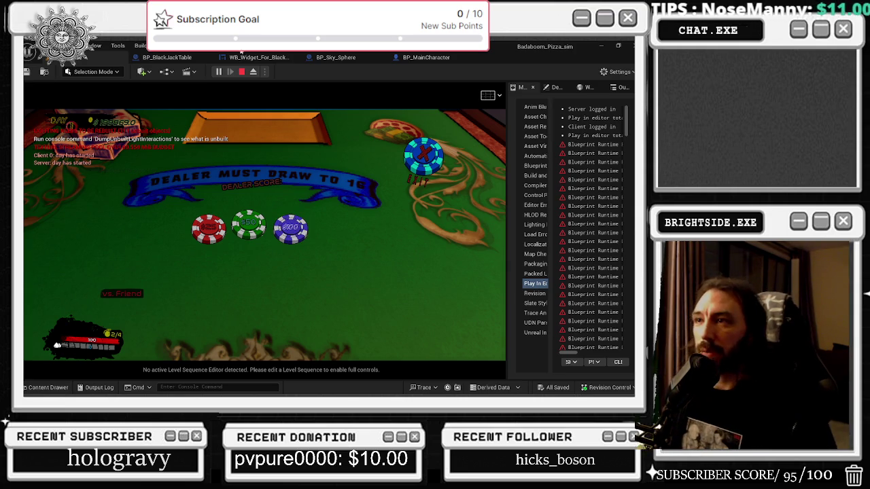
key(Escape)
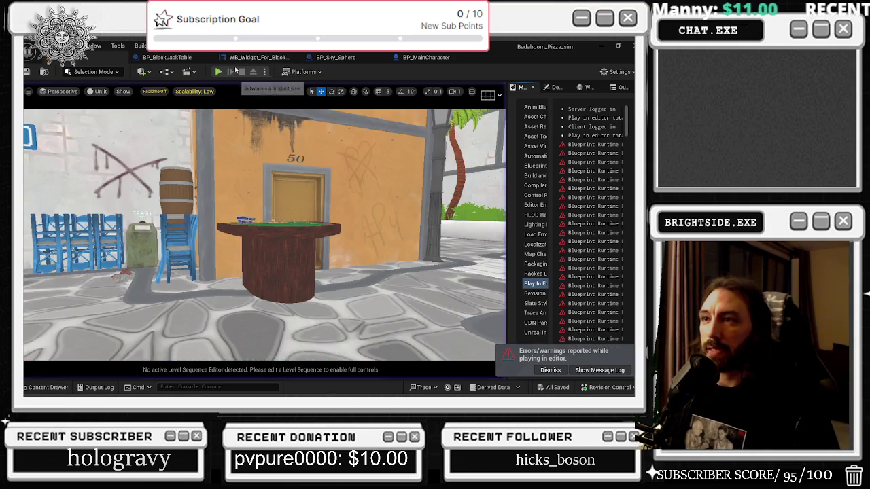
In WB_Widget_For_Black_Jack's Designer view, select the vs Friend button.
click(258, 57)
scroll(307, 168, down, 3)
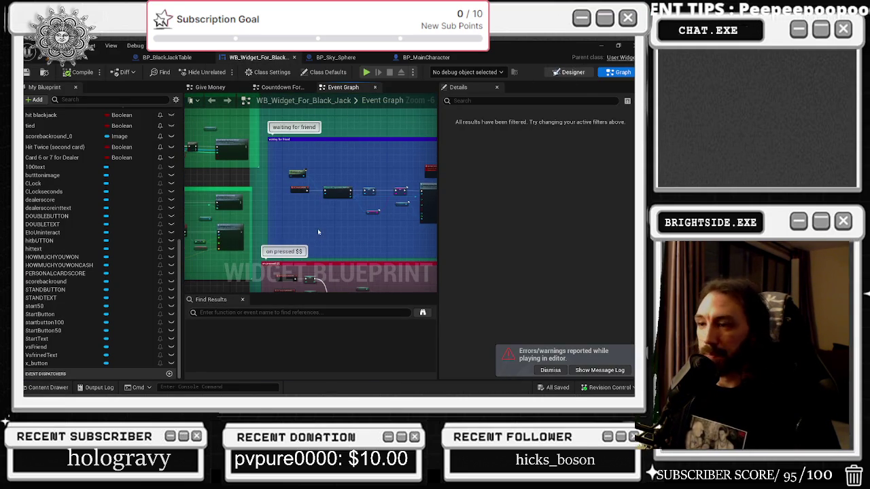
click(577, 71)
scroll(223, 255, up, 5)
drag(223, 255, 221, 256)
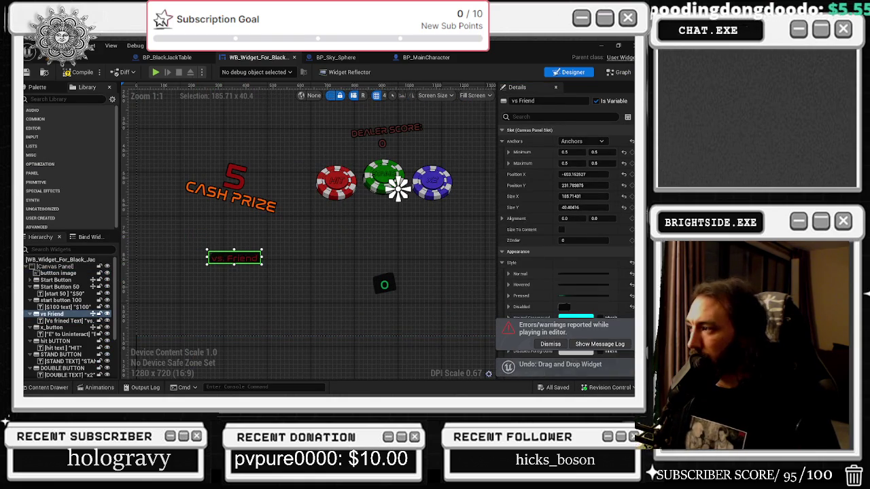
Follow the vs Friend click logic in the Graph and select the Server Player Ready Minigames node.
scroll(544, 272, down, 5)
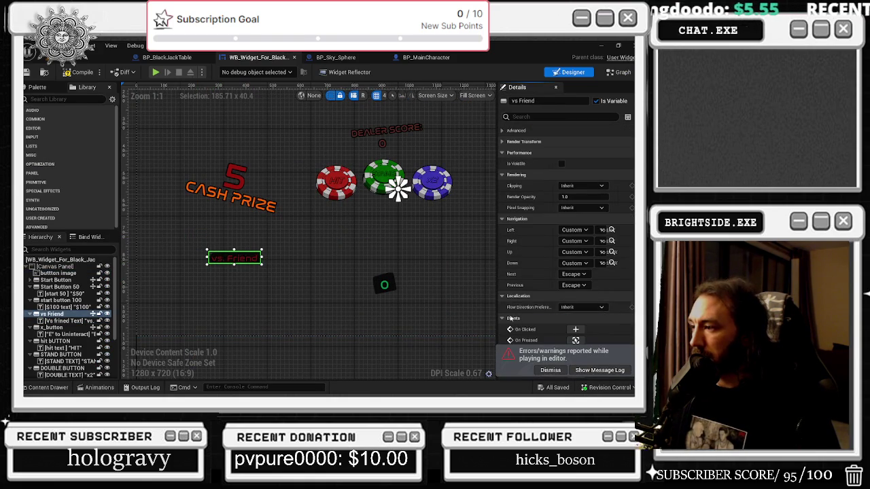
click(576, 329)
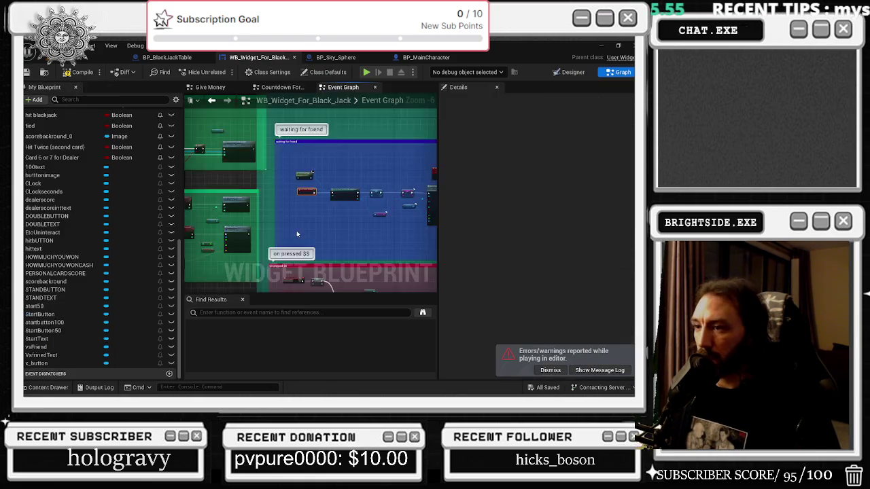
scroll(220, 225, down, 2)
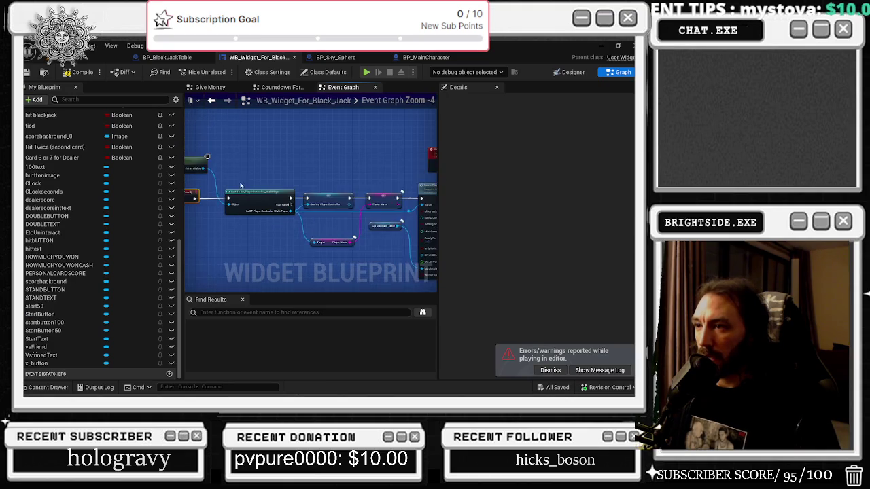
scroll(272, 224, up, 1)
click(279, 203)
mouse_move(252, 149)
mouse_down()
mouse_move(333, 216)
mouse_move(248, 241)
mouse_move(283, 217)
mouse_move(356, 224)
mouse_move(306, 169)
mouse_up()
drag(321, 248, 251, 223)
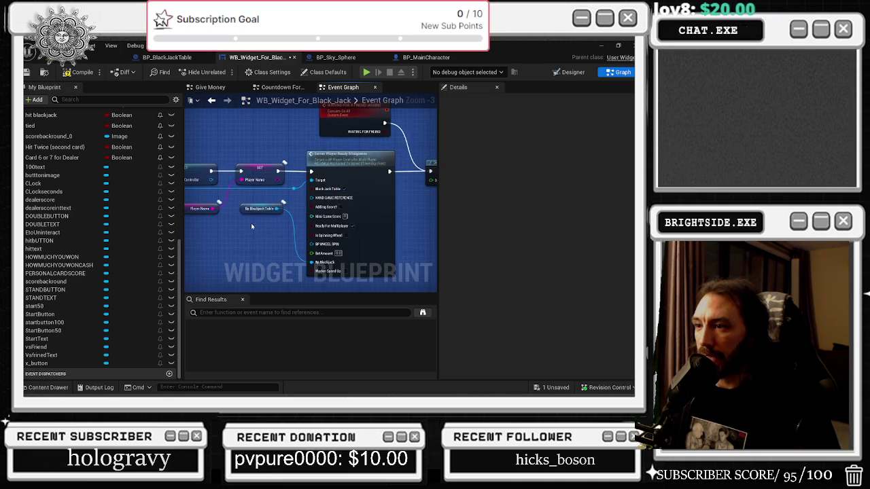
click(349, 164)
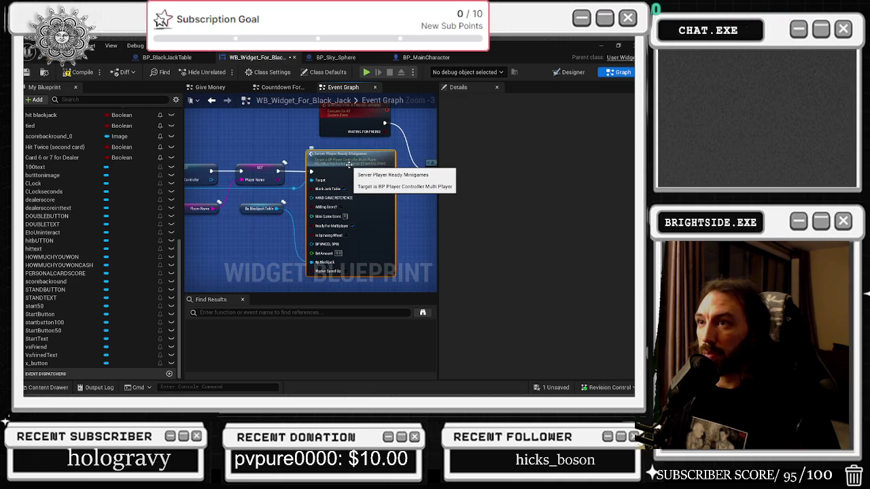
double_click(349, 164)
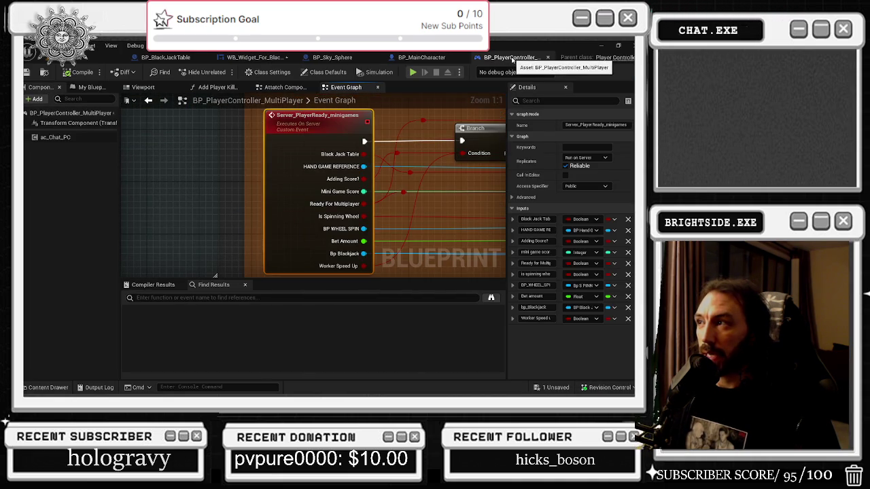
drag(513, 60, 340, 60)
scroll(287, 138, down, 1)
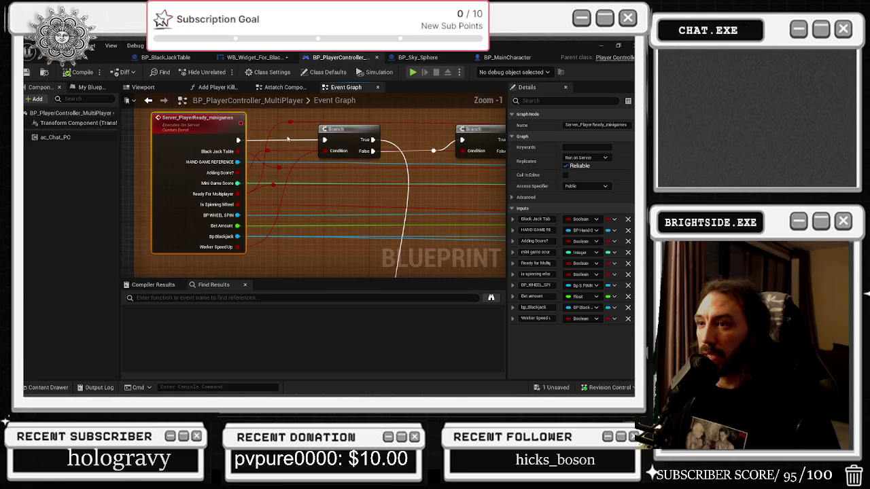
mouse_move(345, 134)
mouse_down()
mouse_move(302, 149)
mouse_move(314, 150)
mouse_up()
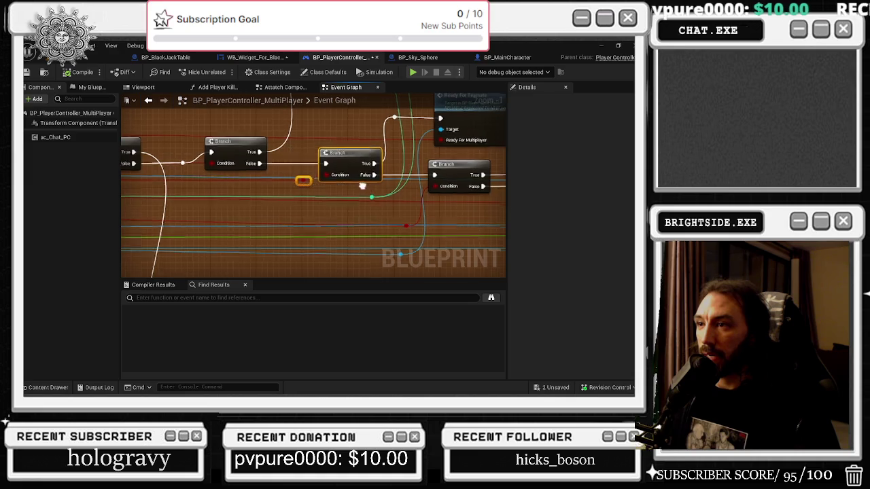
drag(191, 142, 176, 142)
drag(374, 153, 367, 153)
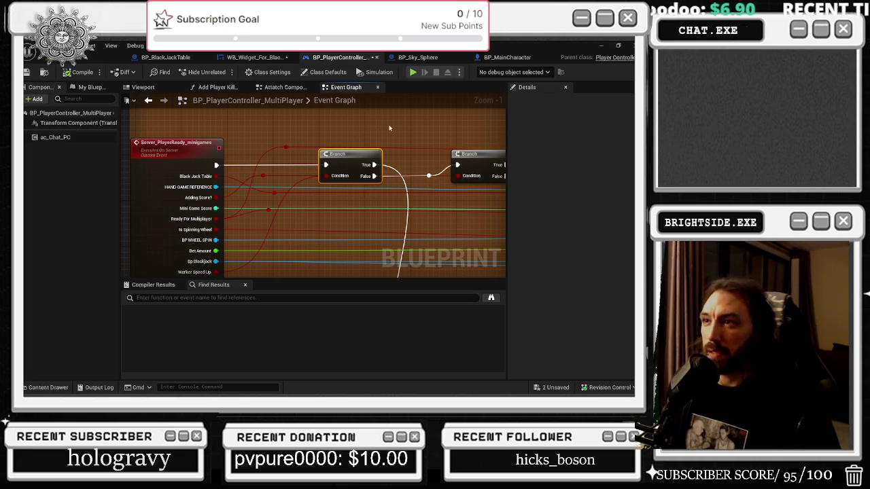
click(273, 58)
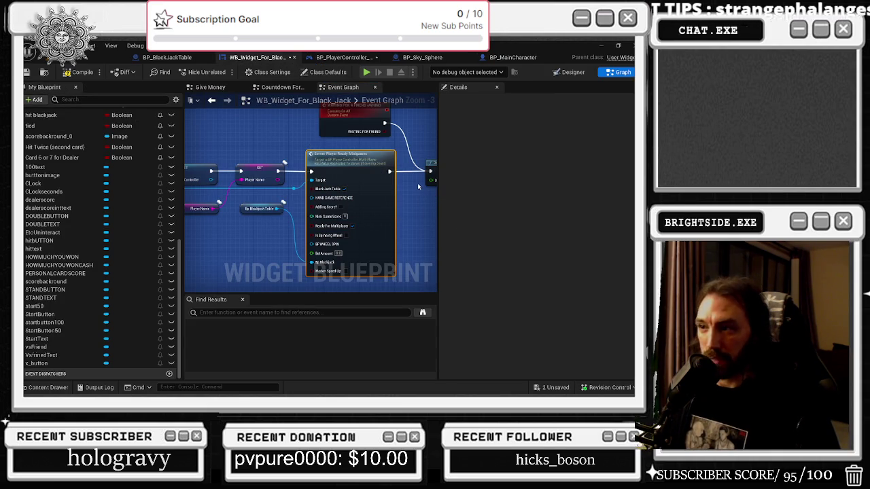
double_click(310, 192)
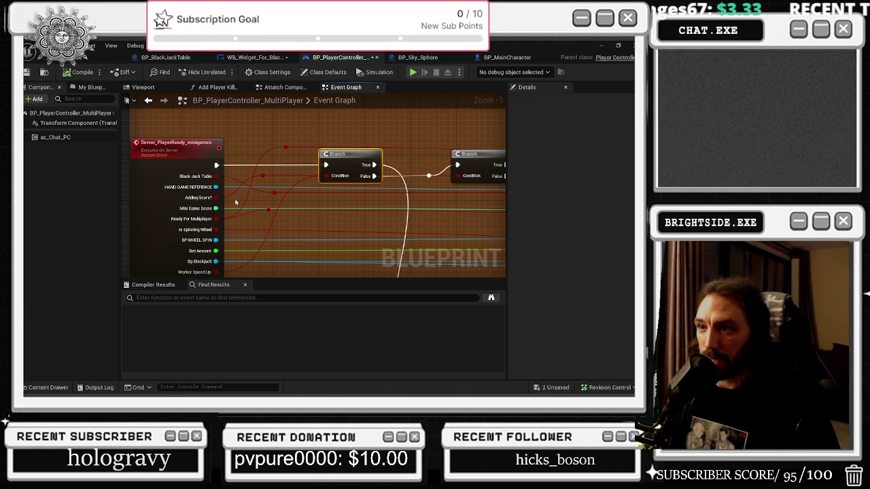
click(253, 57)
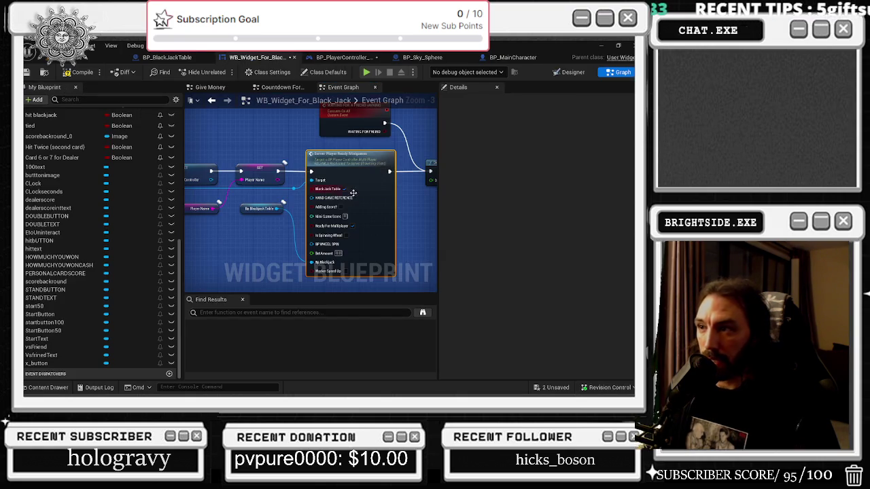
click(341, 58)
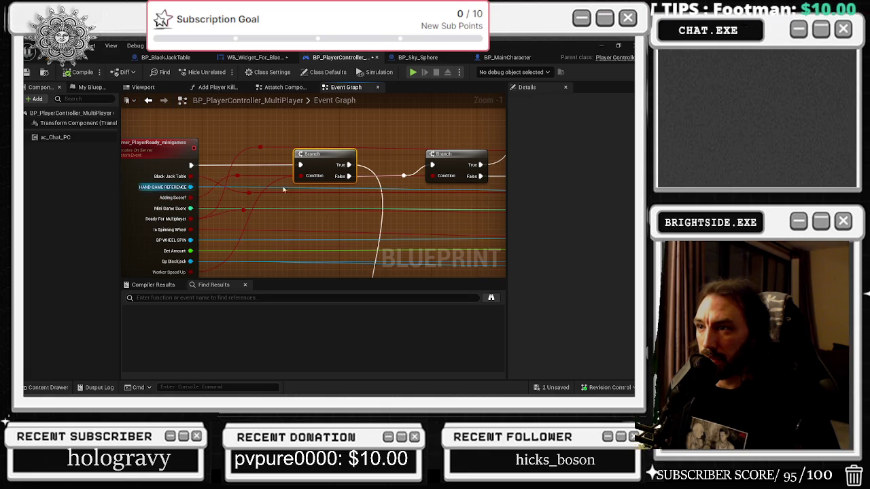
drag(448, 160, 450, 153)
drag(301, 146, 306, 153)
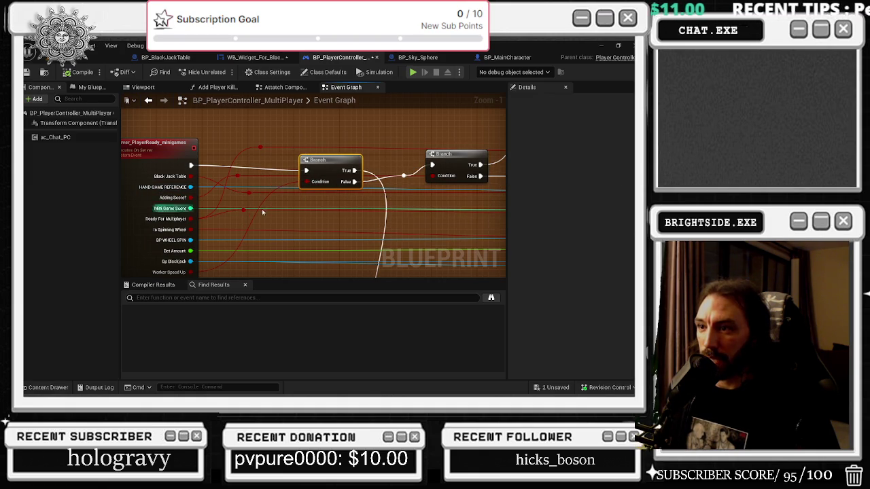
Label the first Branch check with the comment 'worker speed up?' and nudge it left.
click(306, 152)
text(worker speed up)
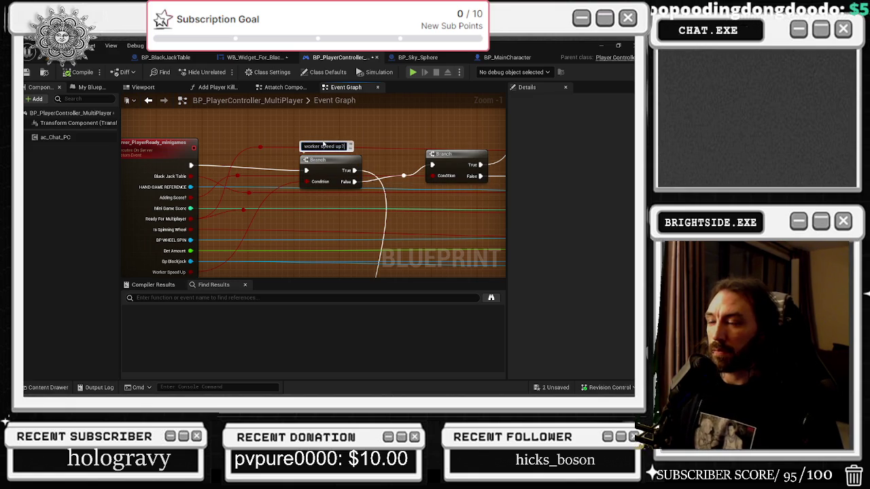
text(?)
drag(324, 161, 298, 156)
click(354, 145)
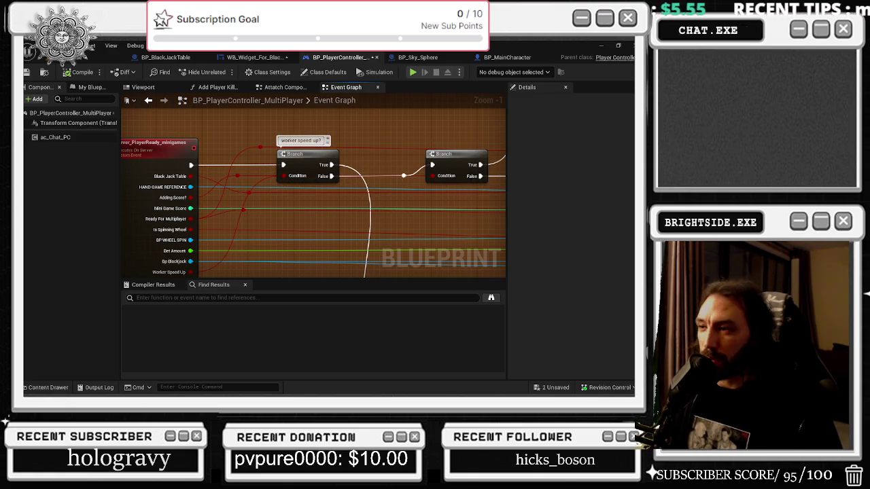
Comment the second and third Branch checks 'adding score' and 'black jack'.
click(378, 155)
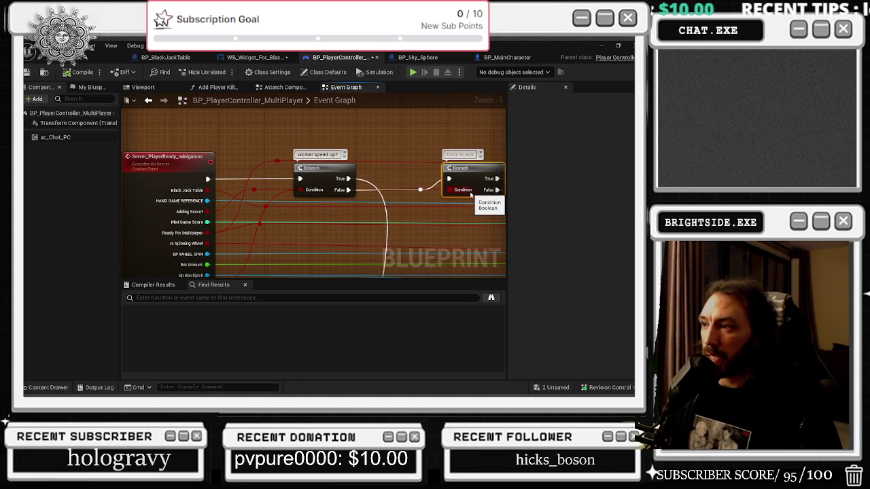
click(460, 155)
text(adding score)
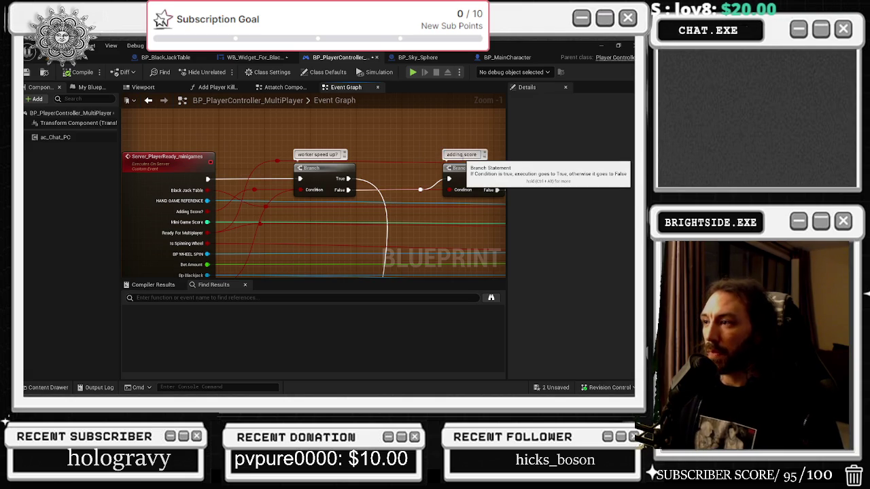
drag(428, 144, 287, 145)
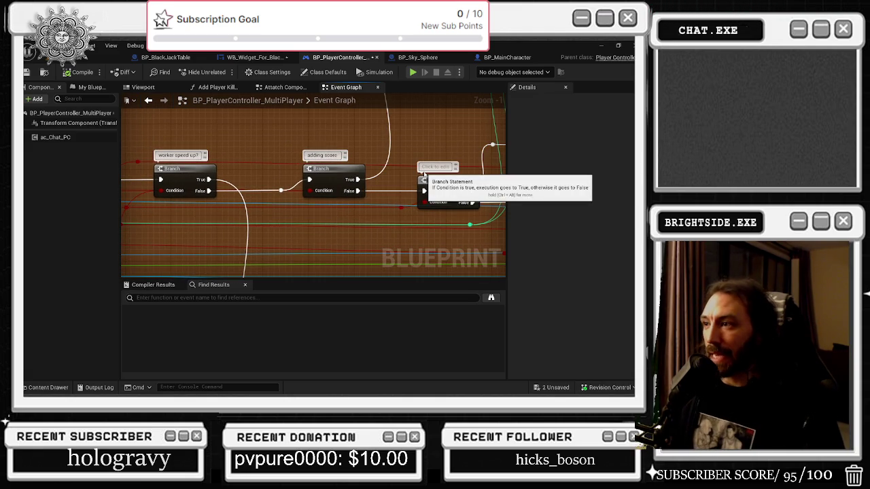
click(429, 167)
text(bLack jack)
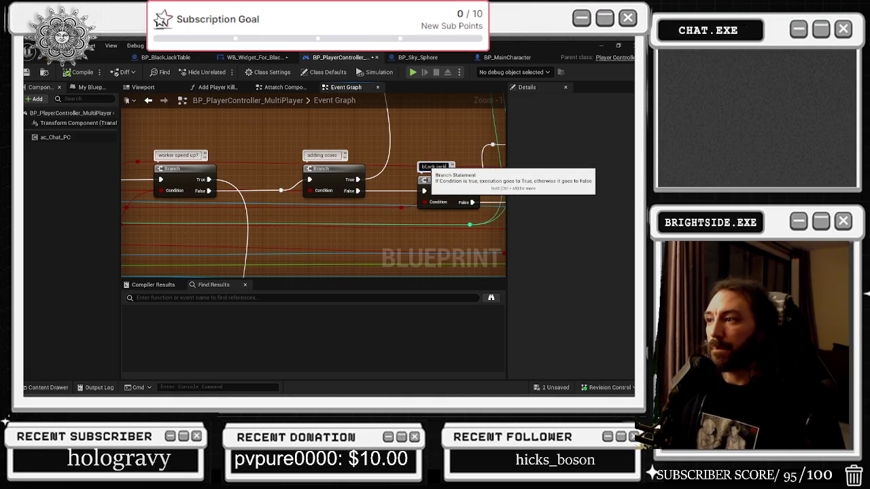
Pan to the Ready For Teamate call and select it together with its reroute.
drag(189, 173, 287, 161)
drag(229, 195, 0, 226)
drag(272, 204, 184, 229)
mouse_move(249, 163)
mouse_down()
mouse_move(320, 216)
mouse_move(381, 170)
mouse_move(272, 178)
mouse_move(324, 158)
mouse_move(330, 145)
mouse_up()
drag(367, 204, 307, 156)
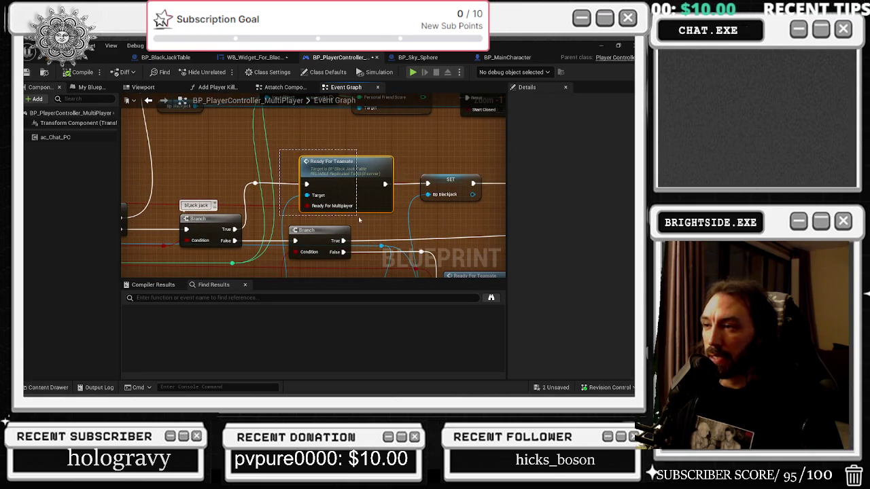
Look over the Ready For Teamate calls, the Bp Blackjack setter and the Do Once nodes.
mouse_move(354, 175)
mouse_down()
mouse_move(278, 148)
mouse_move(238, 147)
mouse_move(254, 100)
mouse_up()
mouse_move(291, 237)
mouse_down()
mouse_move(296, 204)
mouse_move(306, 235)
mouse_move(442, 206)
mouse_move(408, 245)
mouse_move(340, 218)
mouse_move(210, 223)
mouse_move(292, 255)
mouse_move(351, 257)
mouse_up()
click(310, 176)
drag(408, 185, 190, 233)
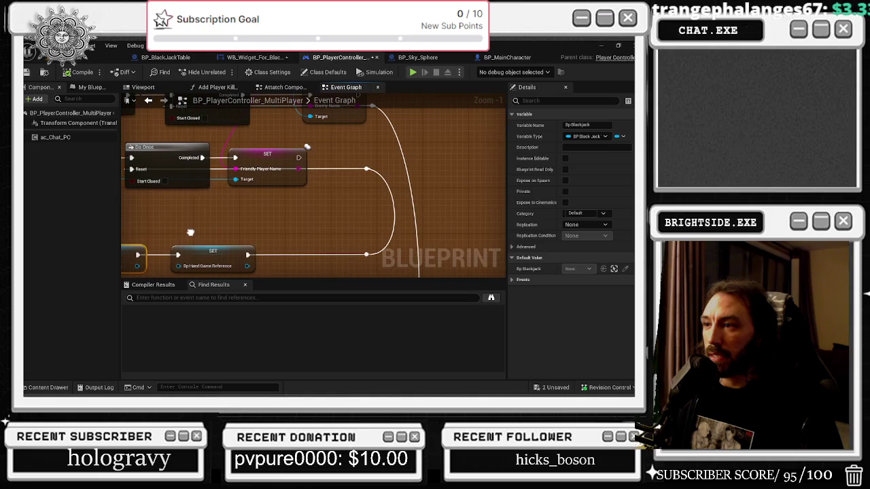
drag(357, 175, 476, 184)
mouse_move(292, 190)
mouse_down()
mouse_move(340, 204)
mouse_move(292, 218)
mouse_up()
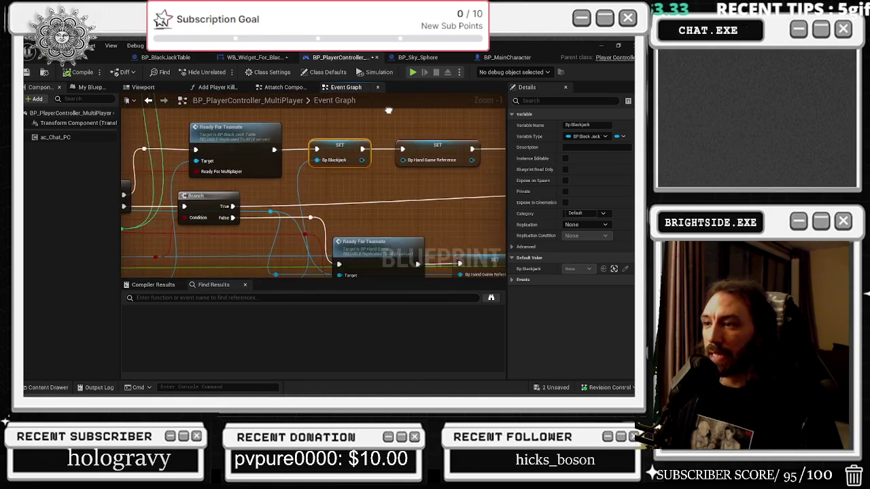
key(alt+Tab)
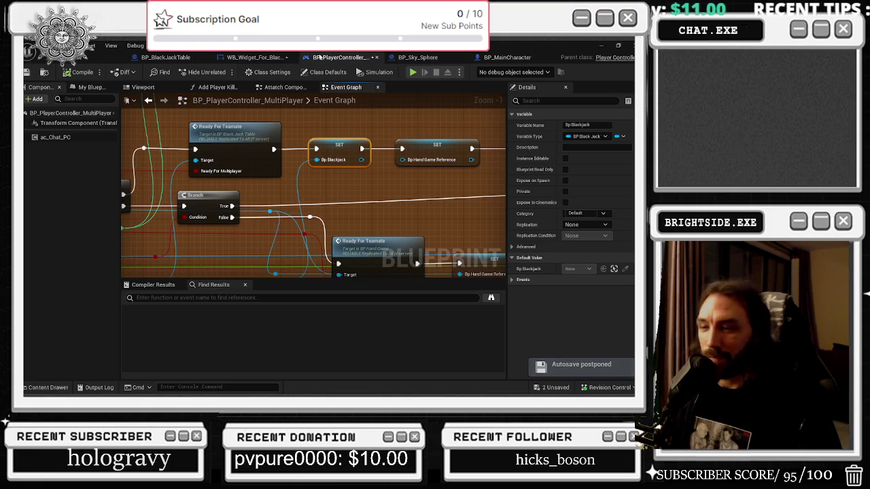
Jump from the Ready For Teamate call to its custom event in BP_BlackJackTable.
drag(340, 179, 462, 189)
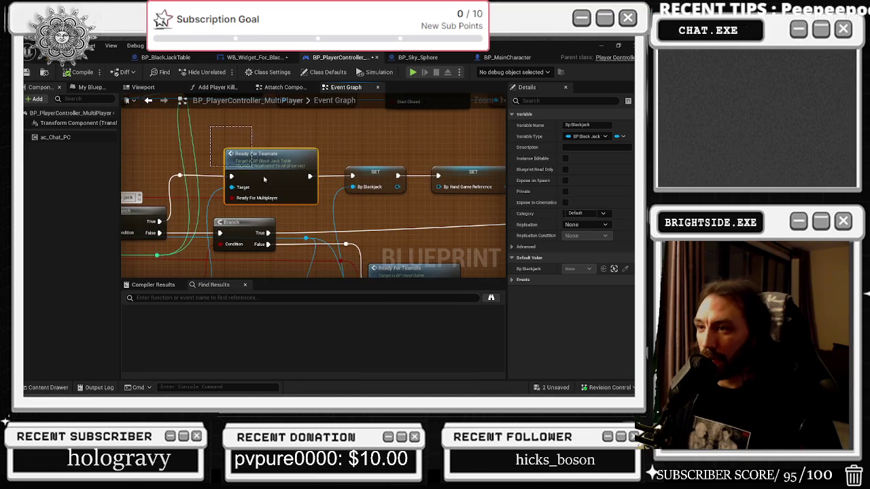
click(376, 178)
mouse_move(376, 178)
mouse_down()
mouse_move(490, 204)
mouse_move(491, 194)
mouse_move(476, 224)
mouse_move(517, 231)
mouse_up()
mouse_move(497, 130)
mouse_down()
mouse_move(471, 118)
mouse_move(368, 132)
mouse_up()
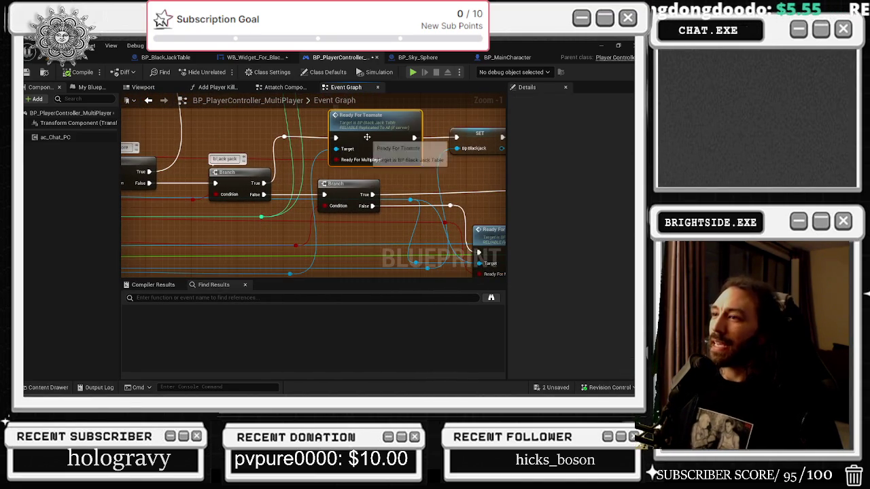
double_click(368, 131)
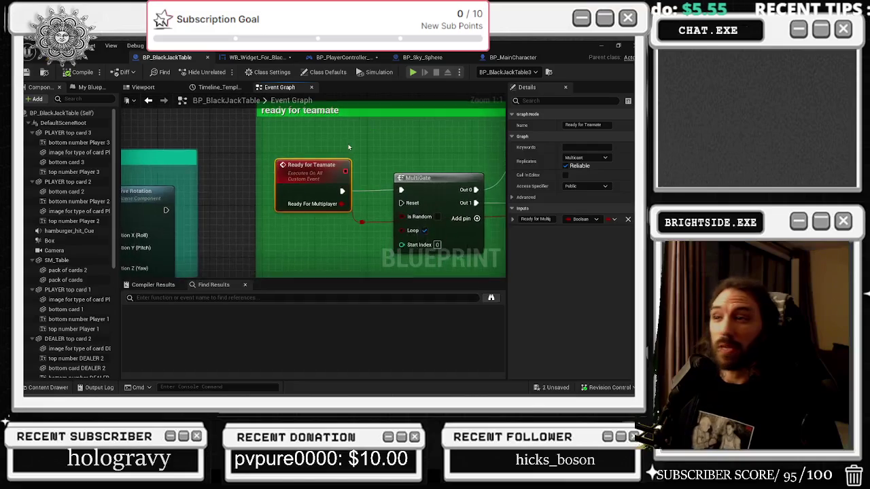
Inspect the MultiGate, the WAITING FOR FRIEND setter and the Print String after Ready for Teamate.
drag(371, 165, 239, 146)
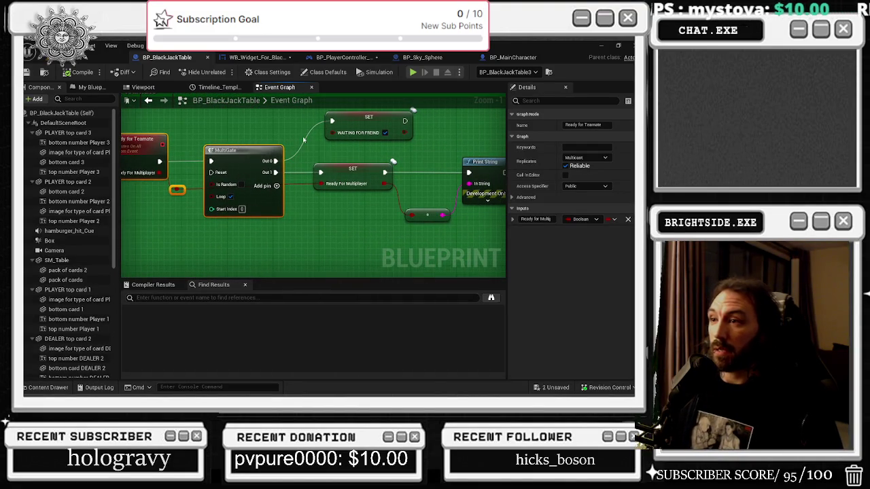
drag(303, 141, 276, 162)
click(346, 138)
drag(346, 139, 405, 143)
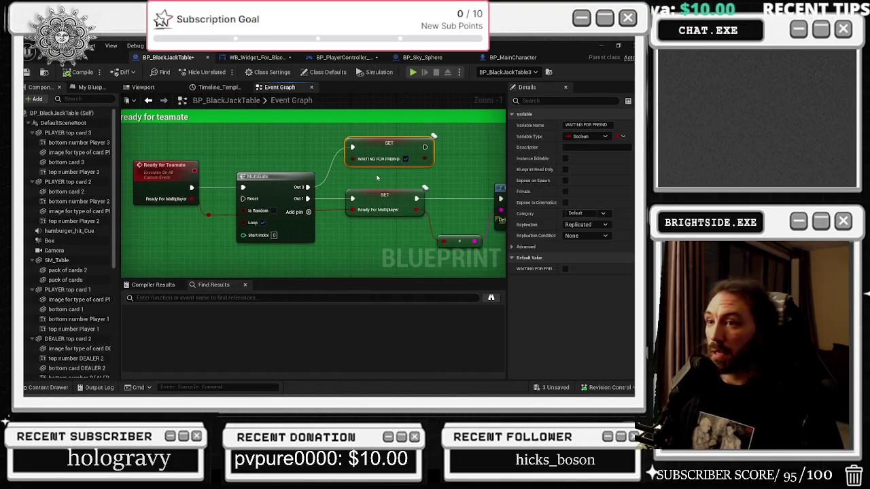
drag(254, 147, 211, 129)
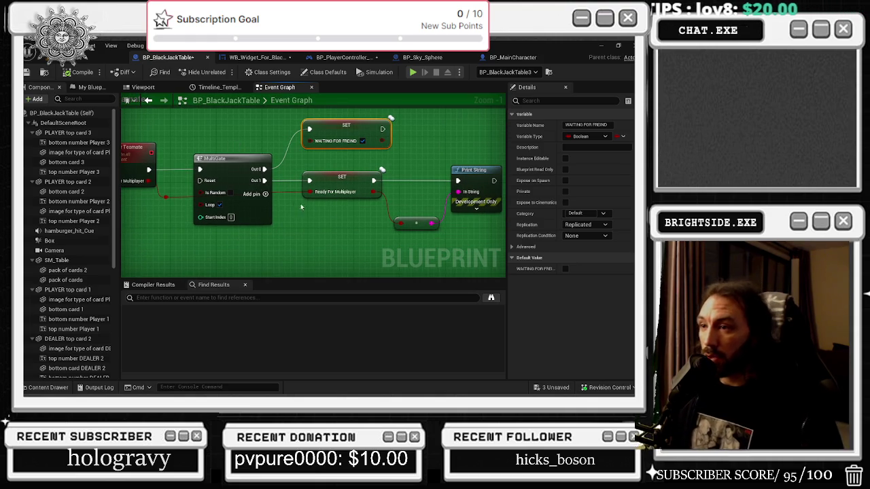
drag(323, 218, 387, 235)
click(289, 181)
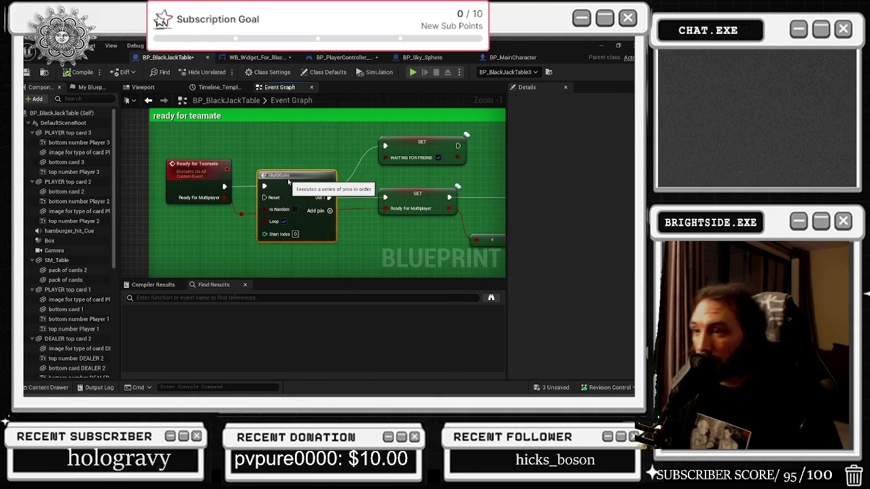
mouse_move(298, 160)
mouse_down()
mouse_move(391, 162)
mouse_move(255, 159)
mouse_move(248, 144)
mouse_move(307, 194)
mouse_up()
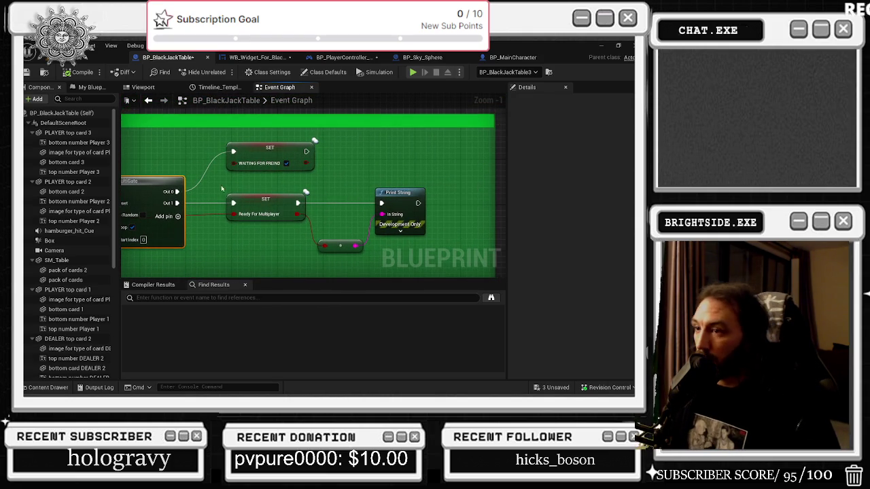
Select every node in the 'ready for teamate' comment, then go to WB_Widget_For_Black_Jack.
scroll(355, 196, down, 2)
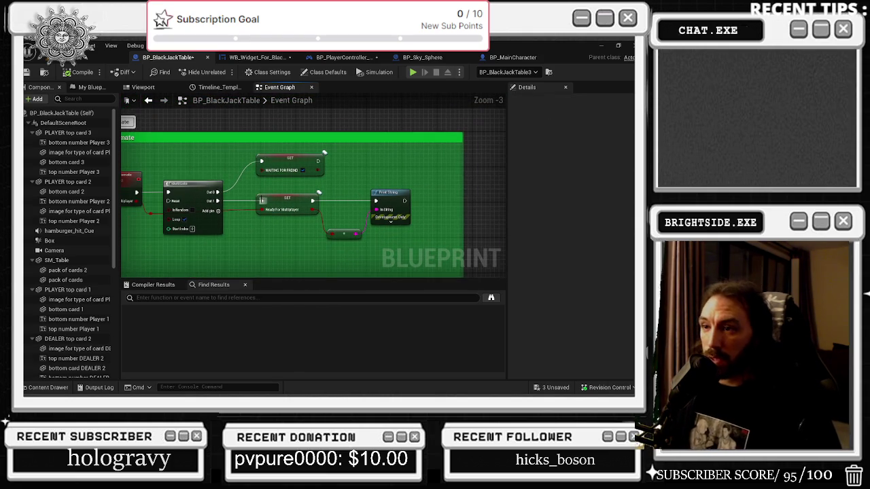
drag(262, 202, 295, 195)
drag(234, 152, 349, 185)
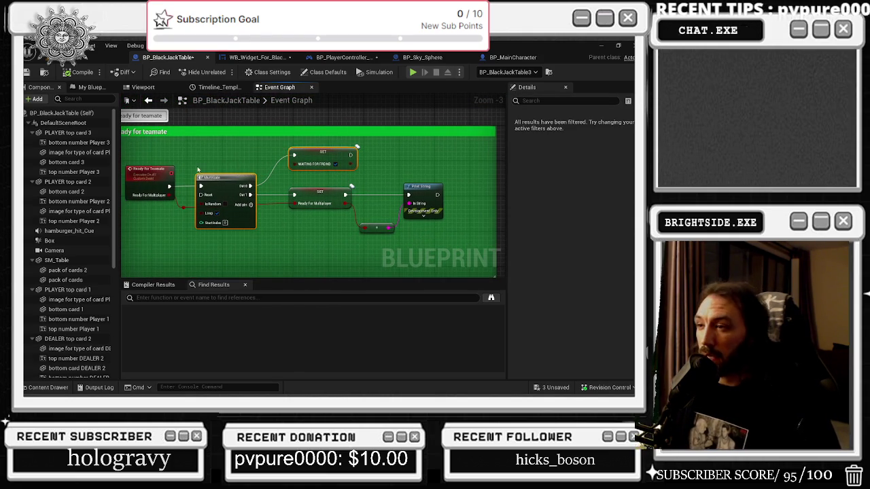
mouse_move(142, 144)
mouse_down()
mouse_move(340, 224)
mouse_move(445, 235)
mouse_up()
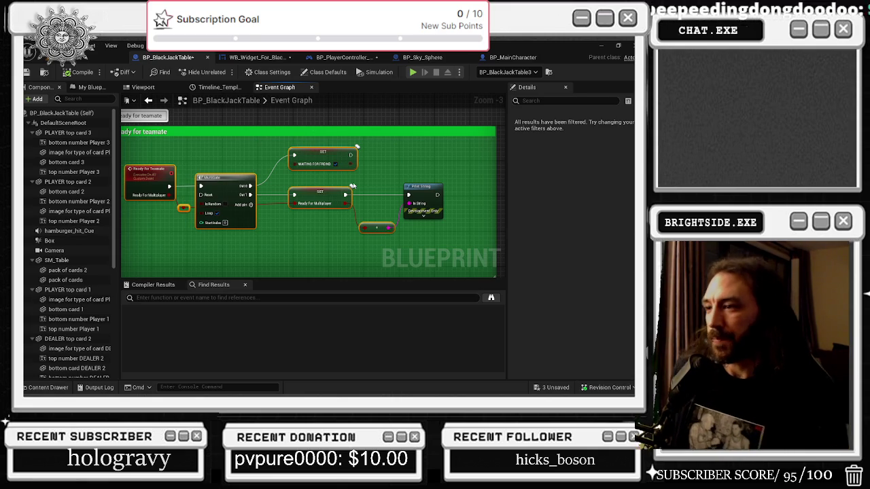
click(257, 57)
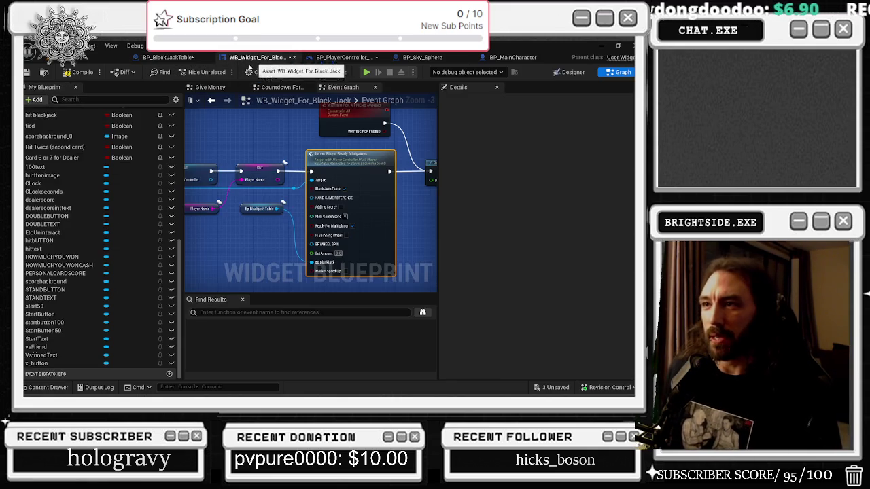
Check the WAITING FOR FRIEND setter in BP_BlackJackTable, then return to the widget's waiting-check graph.
scroll(323, 208, down, 2)
drag(323, 208, 315, 182)
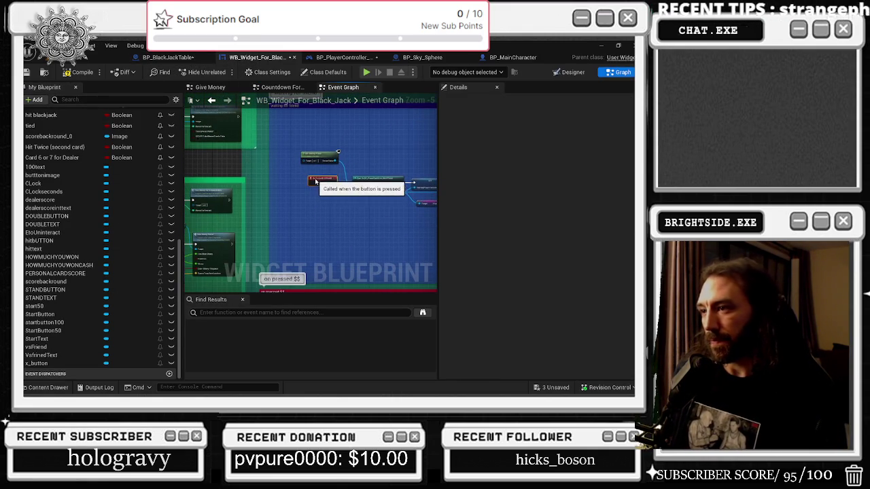
click(176, 55)
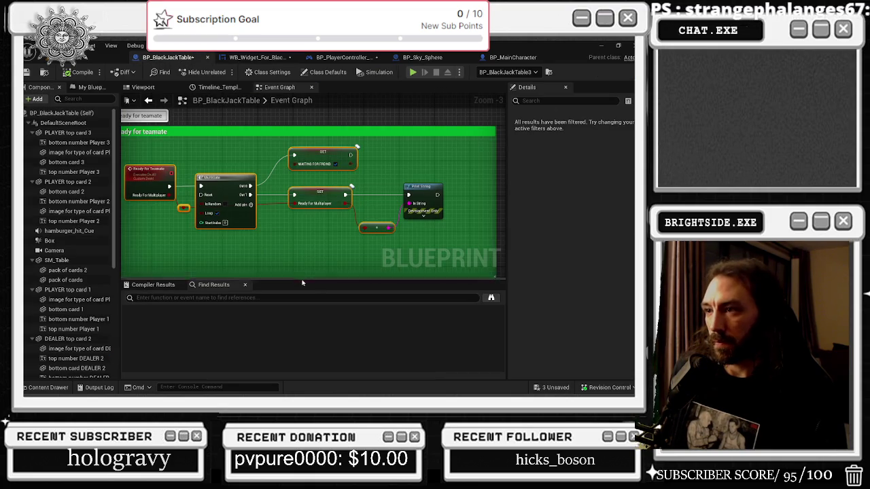
scroll(211, 219, up, 2)
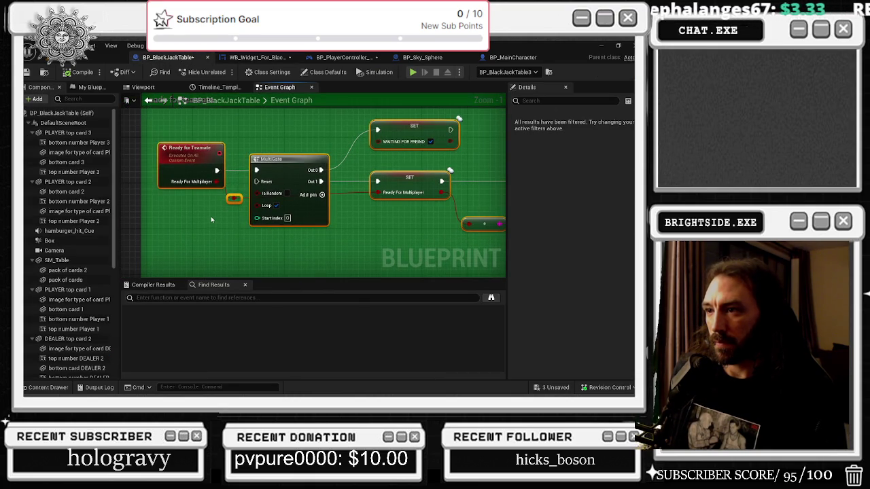
drag(182, 172, 177, 172)
click(232, 136)
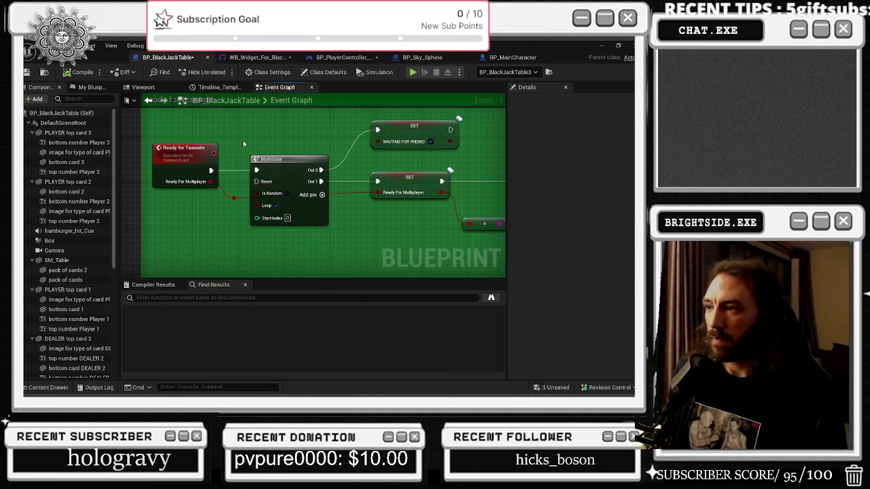
click(408, 134)
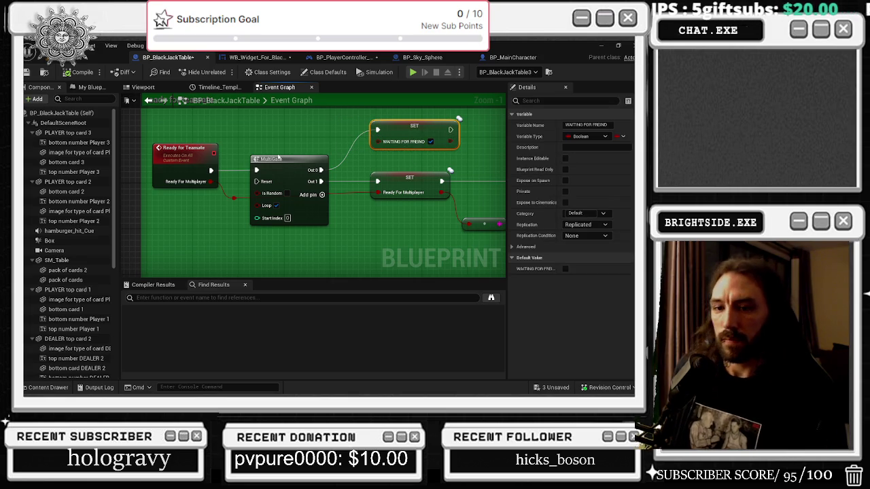
click(257, 57)
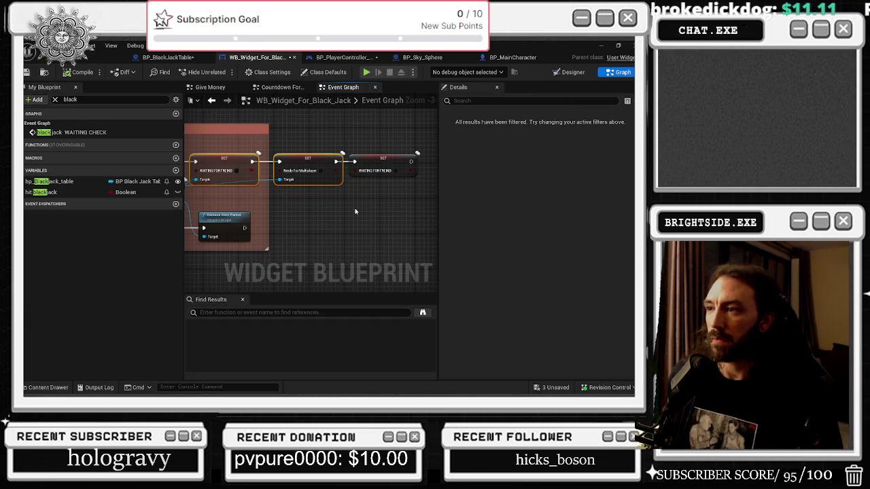
Widen the waiting-check comment and nudge the Bp Blackjack Table, Remove from Parent and lower Delay nodes.
drag(269, 139, 463, 139)
scroll(283, 208, down, 1)
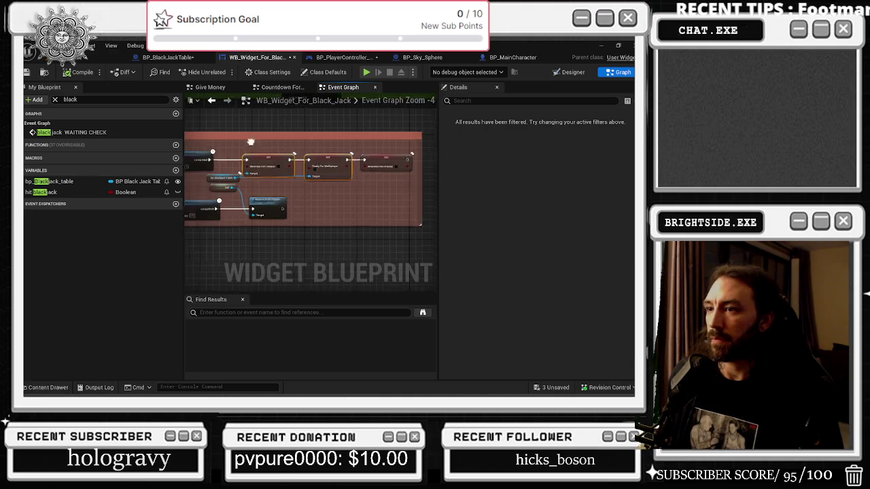
scroll(308, 174, up, 2)
click(292, 175)
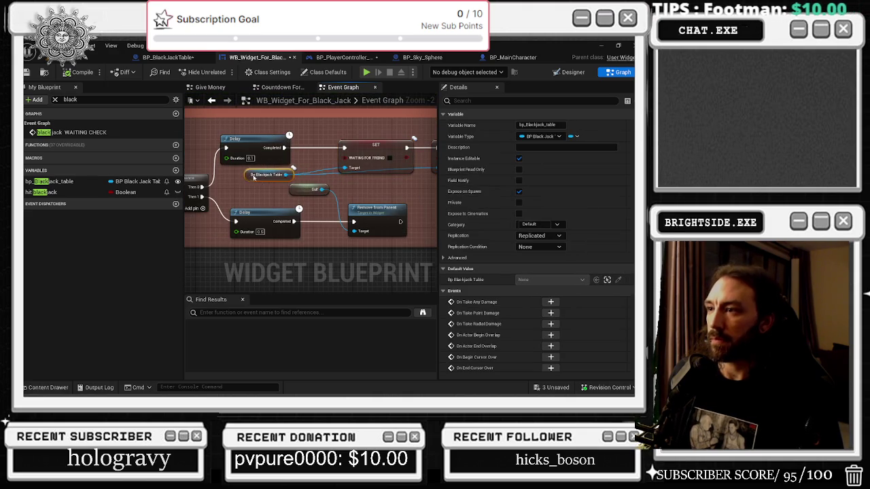
mouse_move(279, 178)
mouse_down()
mouse_move(286, 179)
mouse_move(276, 180)
mouse_up()
click(295, 191)
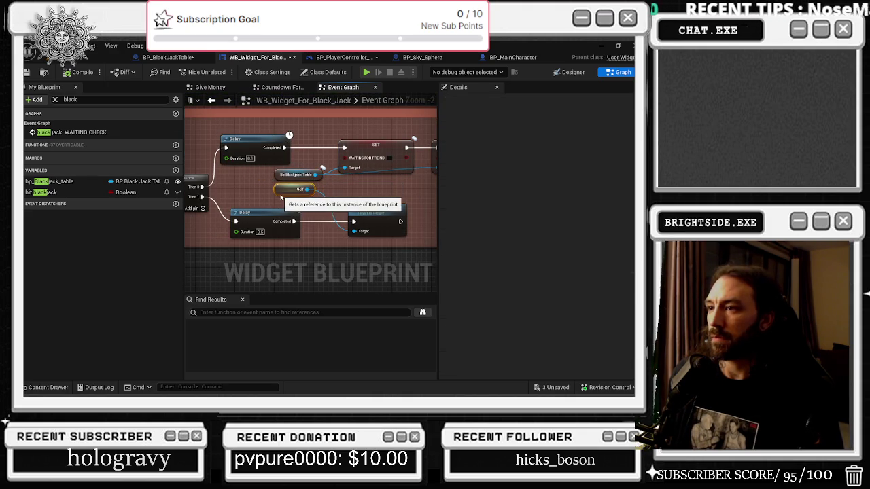
drag(397, 209, 387, 210)
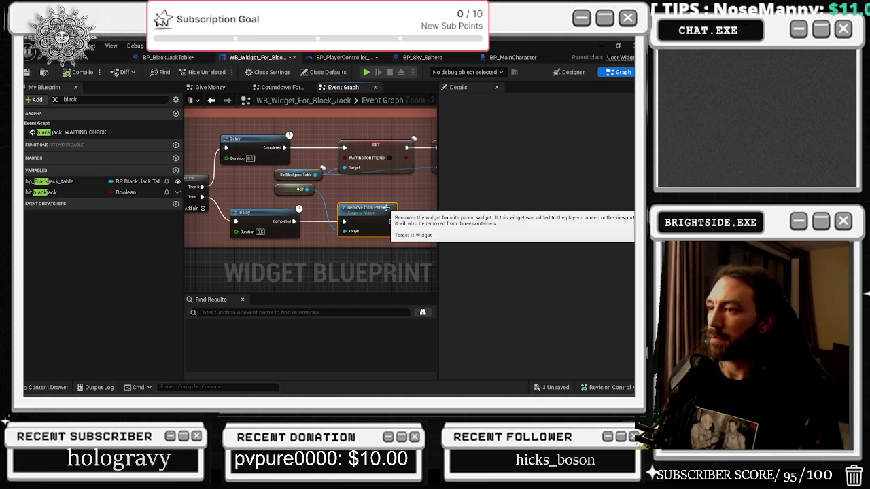
drag(268, 219, 387, 220)
click(300, 198)
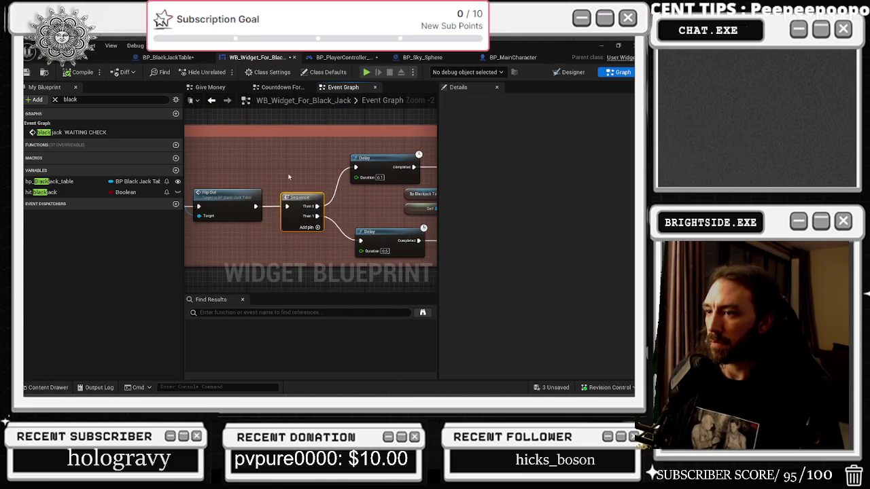
drag(291, 182, 353, 176)
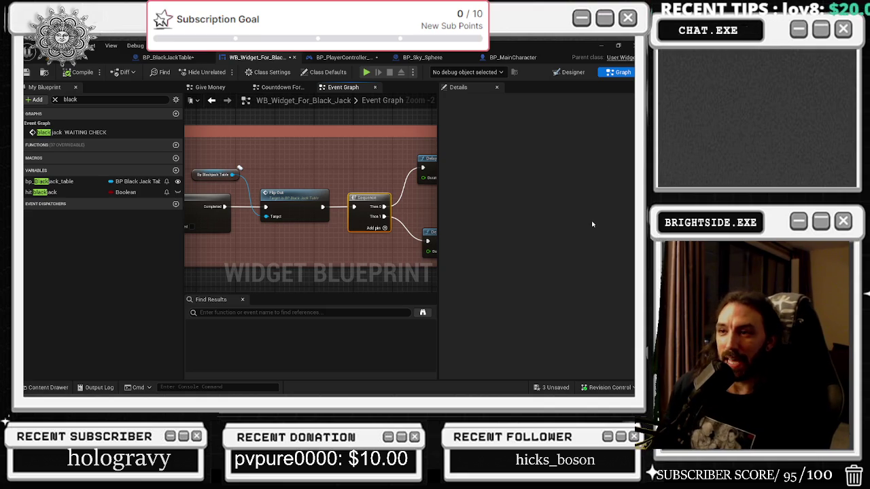
mouse_move(368, 265)
mouse_down()
mouse_move(398, 274)
mouse_move(537, 274)
mouse_up()
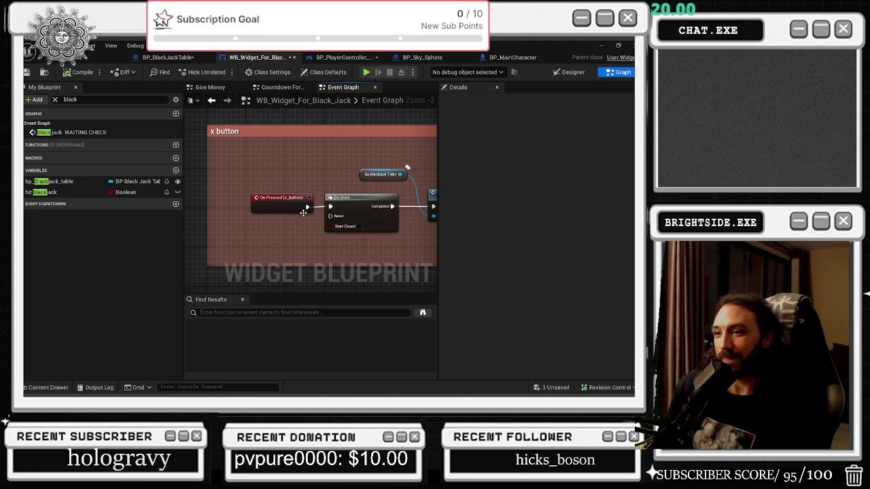
mouse_move(380, 190)
mouse_down()
mouse_move(220, 188)
mouse_move(216, 203)
mouse_move(367, 225)
mouse_up()
scroll(216, 203, down, 2)
scroll(383, 208, up, 2)
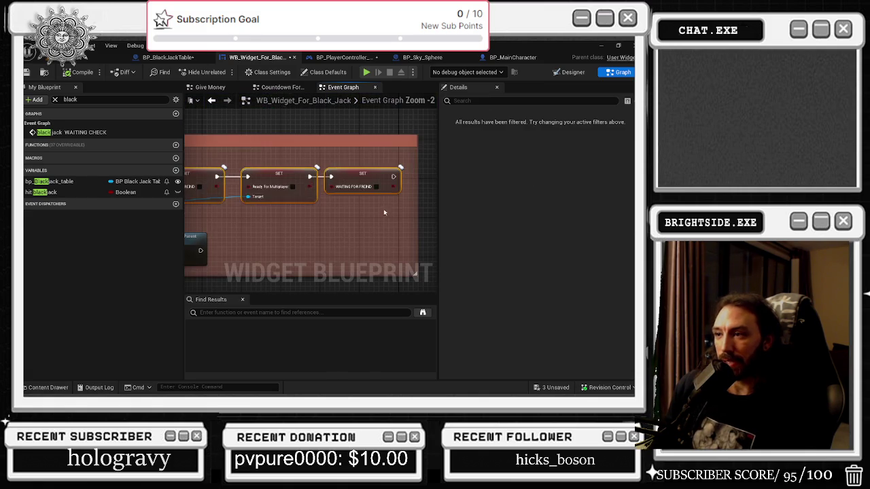
click(569, 73)
click(233, 274)
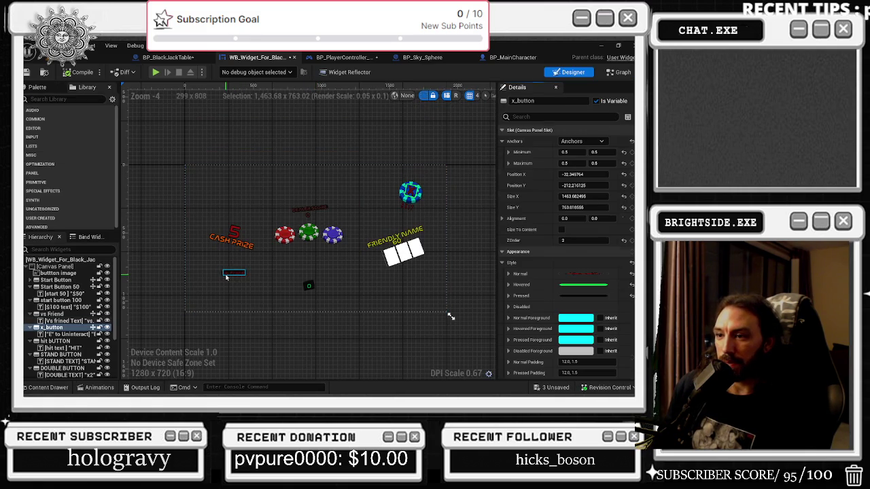
scroll(566, 272, down, 10)
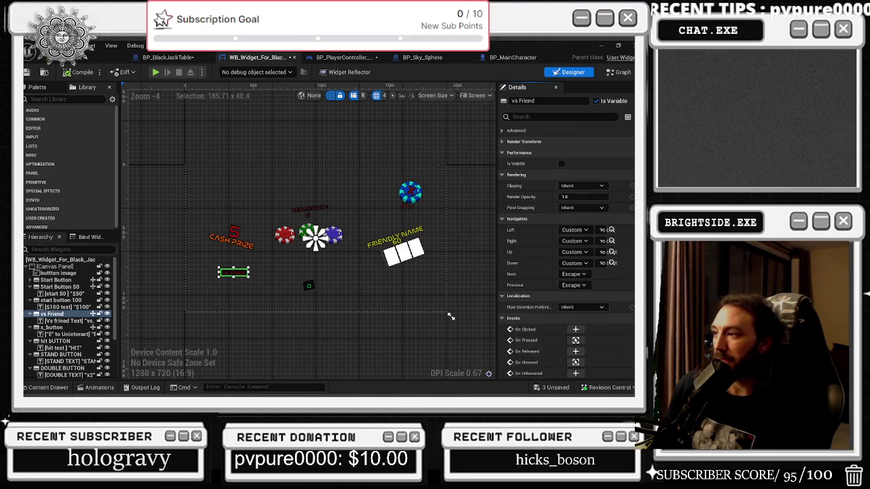
key(ctrl+shift+g)
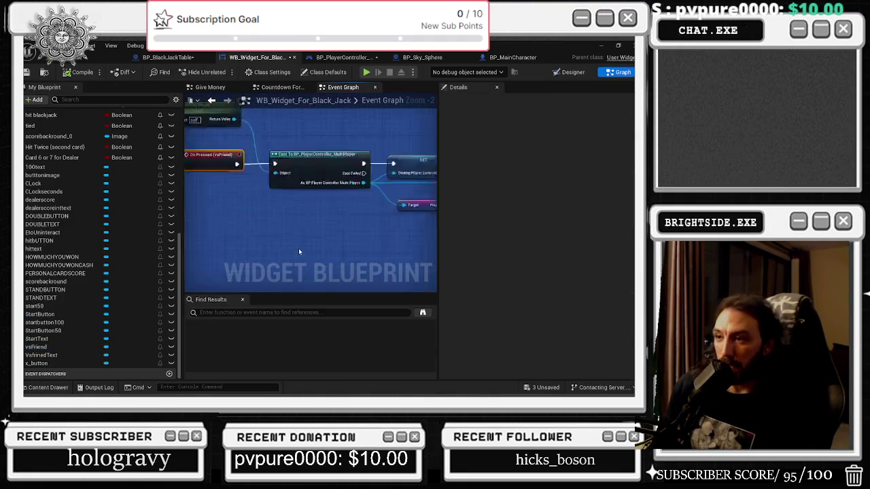
Select the two SET nodes after the WAITING CHECK event and step back through earlier graph views.
right_click(264, 199)
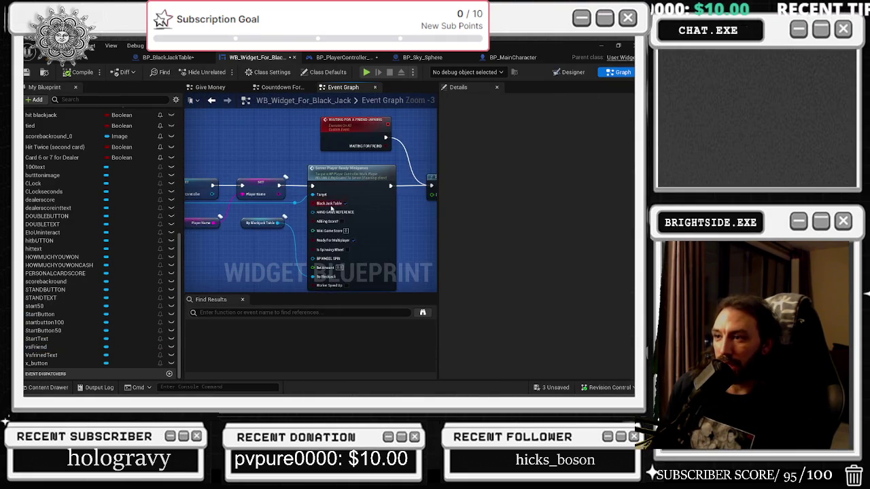
drag(245, 178, 274, 219)
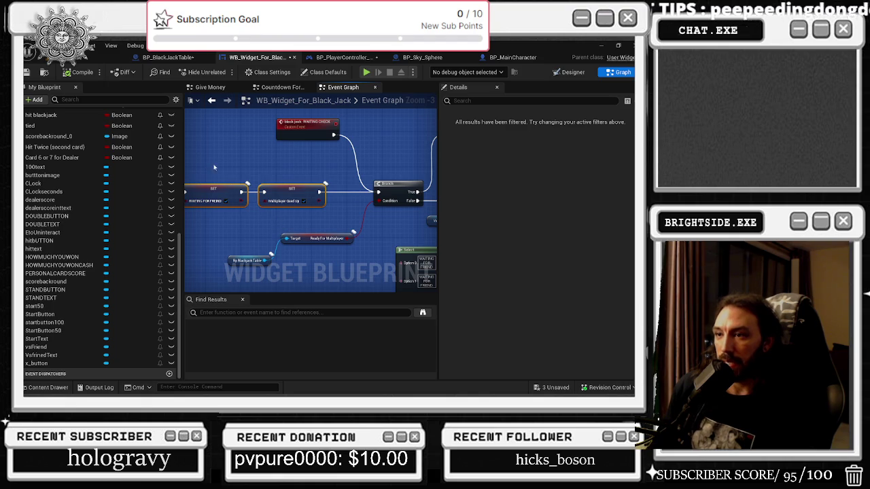
drag(209, 163, 317, 176)
click(319, 204)
click(211, 100)
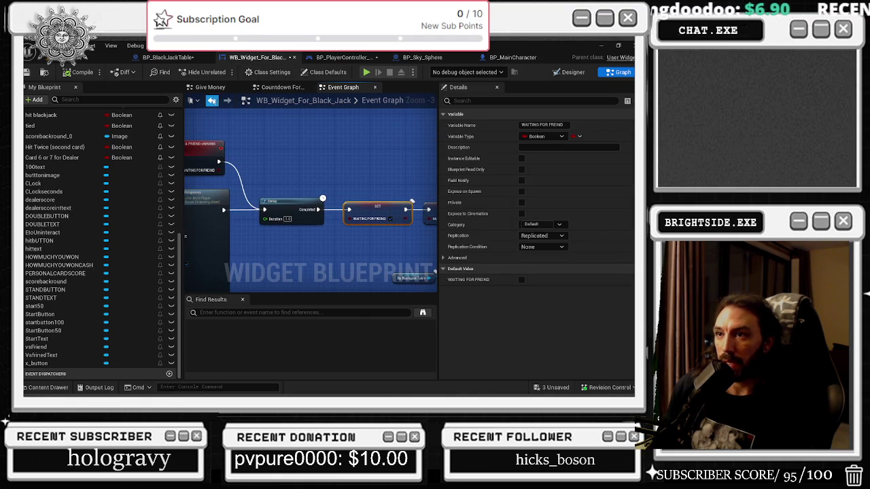
click(211, 100)
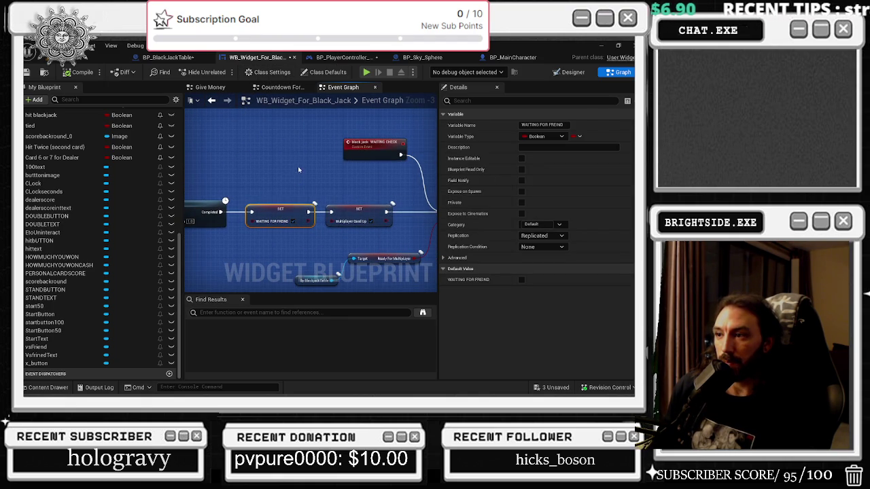
click(292, 167)
click(211, 100)
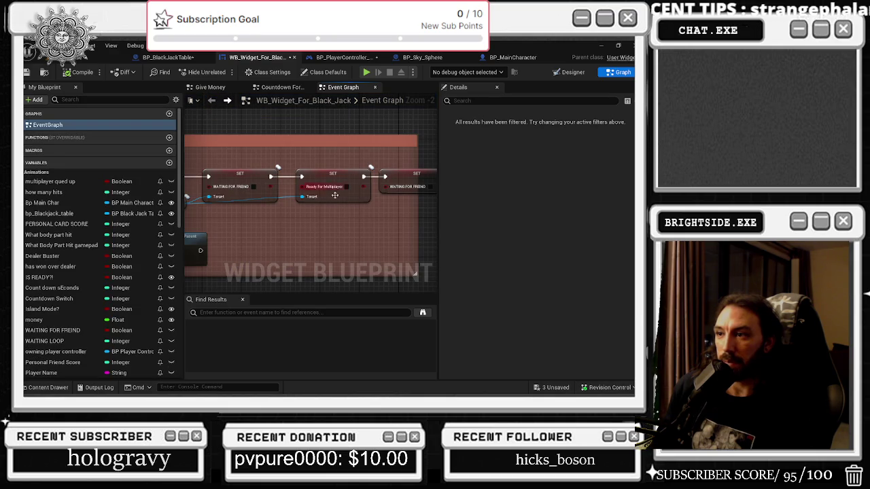
Drag a WAITING FOR FRIEND getter from My Blueprint into the graph beside the Branch.
click(233, 200)
drag(223, 206, 261, 213)
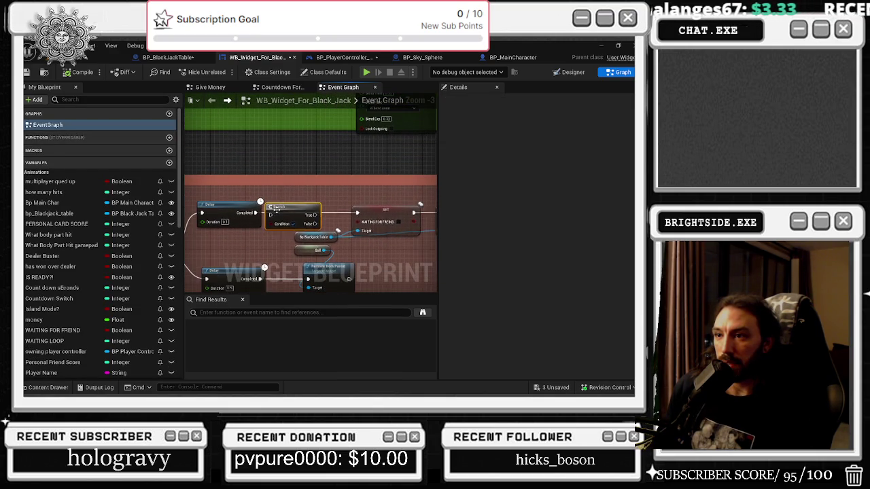
click(241, 231)
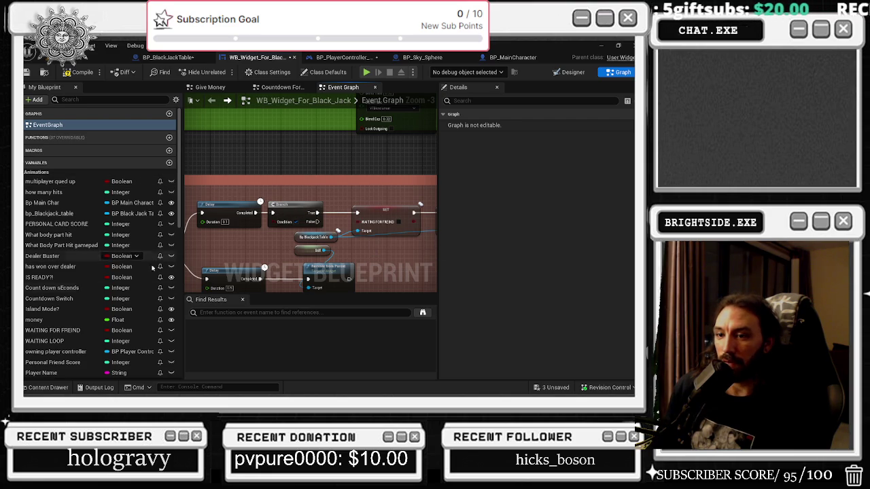
drag(49, 333, 246, 250)
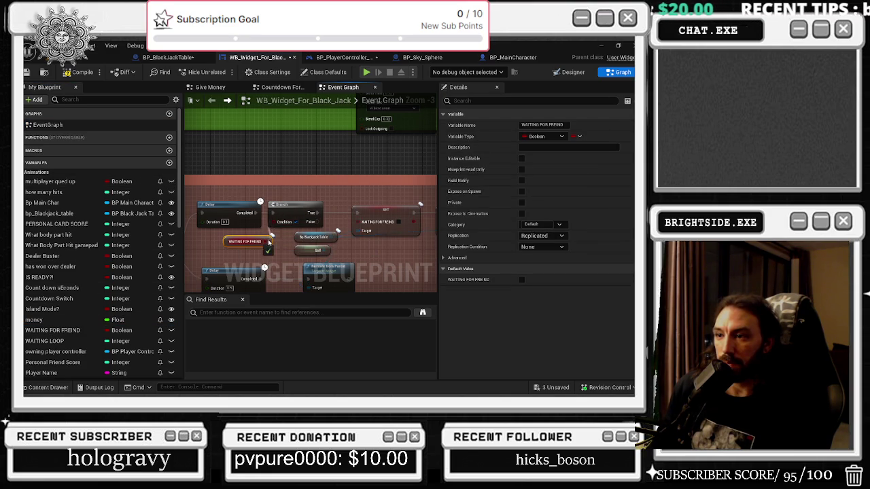
Review the chain of three SET nodes, selecting the SET WAITING FOR FRIEND node.
drag(328, 253, 203, 251)
drag(168, 214, 232, 215)
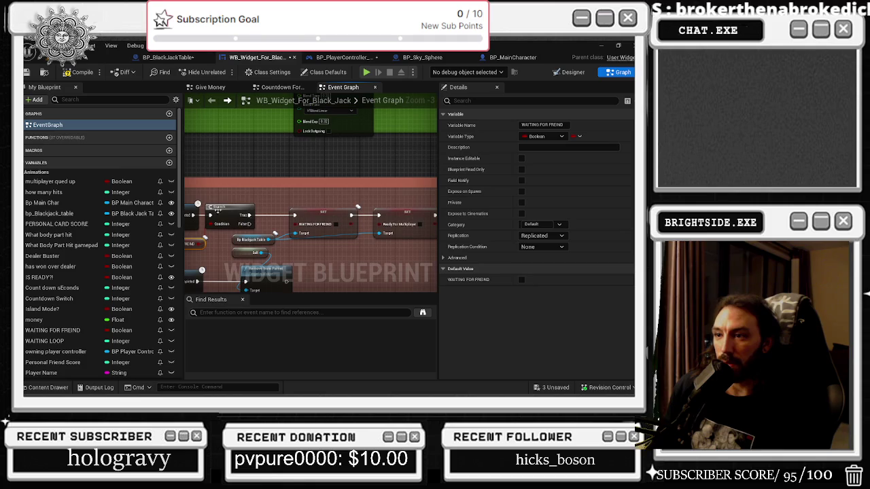
mouse_move(296, 211)
mouse_down()
mouse_move(284, 206)
mouse_move(257, 238)
mouse_move(249, 215)
mouse_move(230, 215)
mouse_move(348, 281)
mouse_up()
click(313, 218)
drag(345, 202, 235, 188)
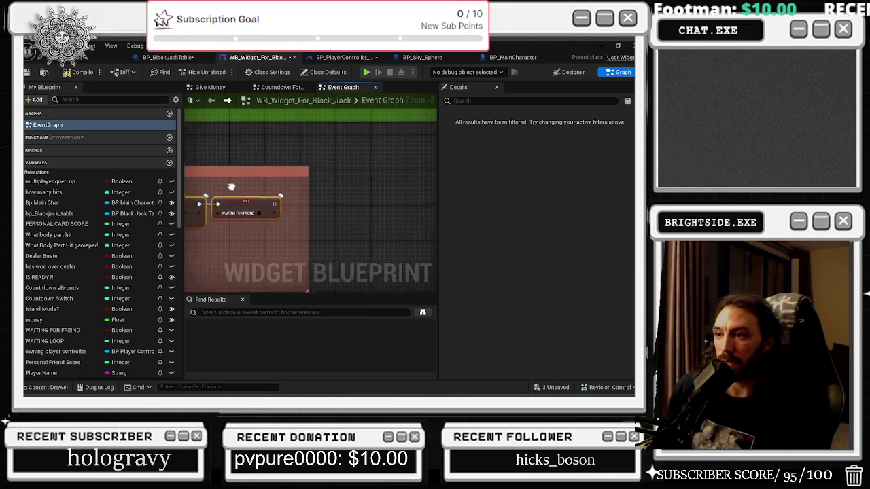
drag(350, 175, 417, 187)
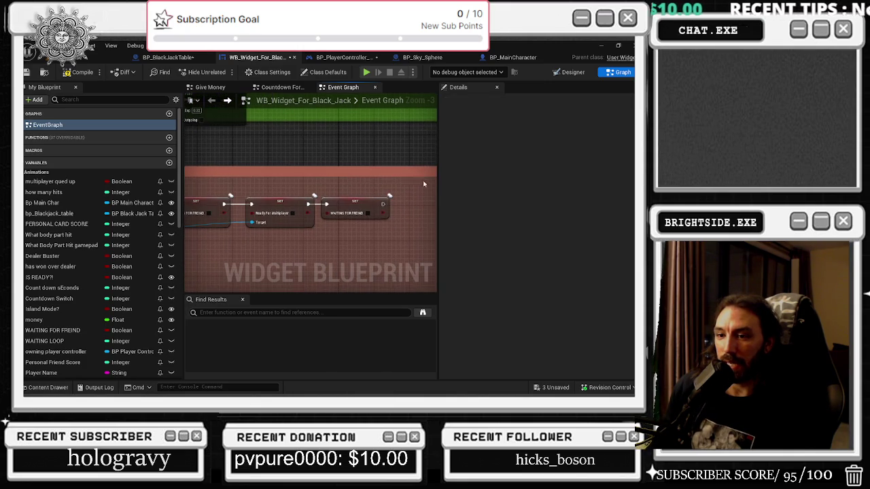
Add a SET multiplayer qued up node after the last WAITING FOR FRIEND setter.
scroll(129, 272, down, 3)
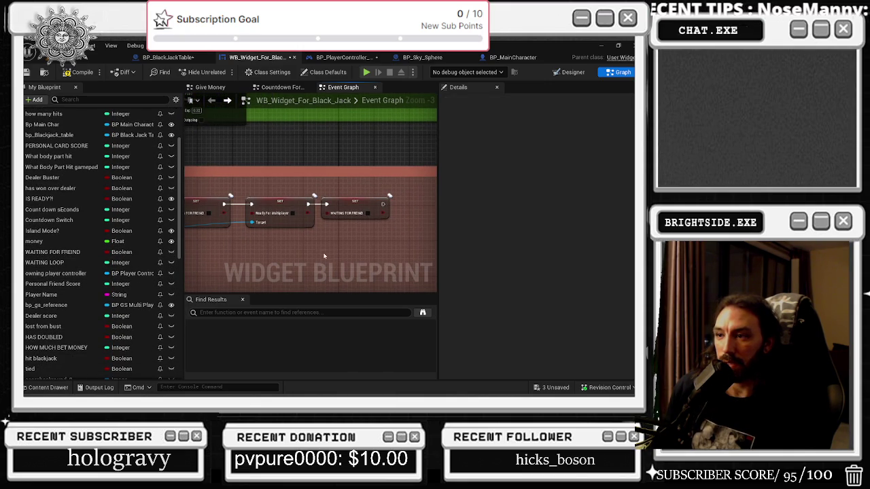
scroll(102, 313, down, 1)
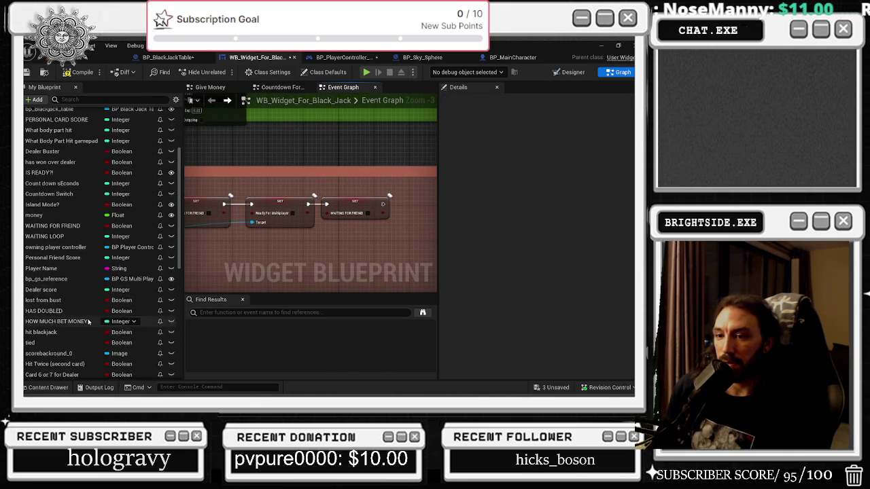
scroll(88, 353, down, 2)
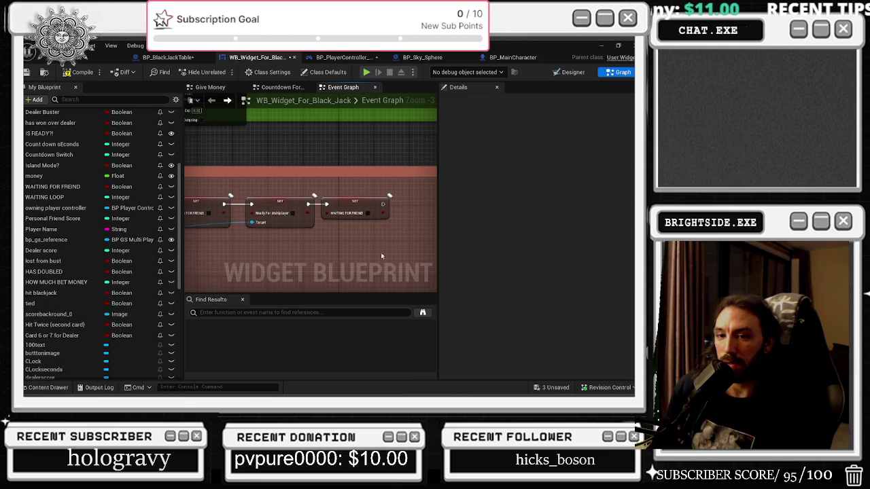
scroll(383, 239, down, 2)
scroll(379, 253, up, 4)
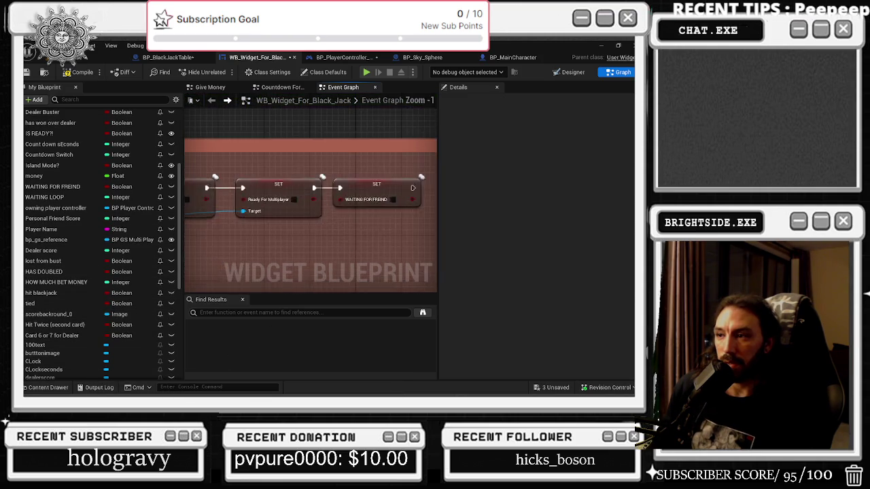
drag(379, 253, 243, 260)
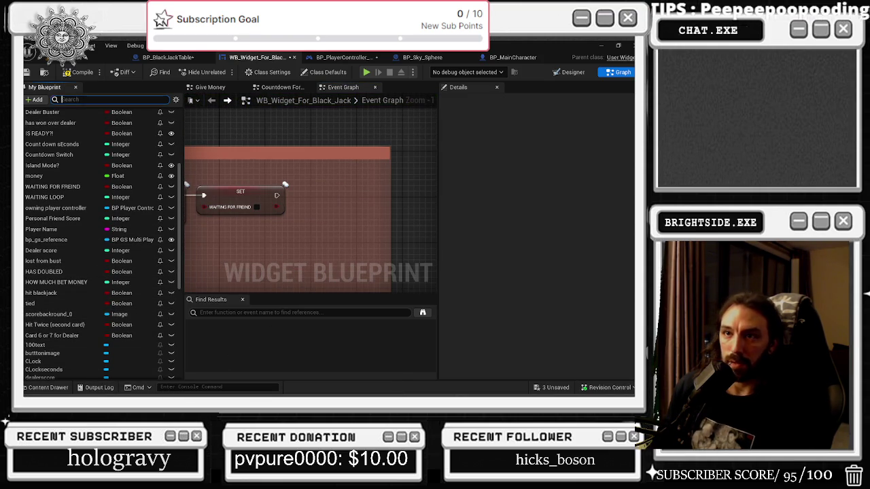
text(mul)
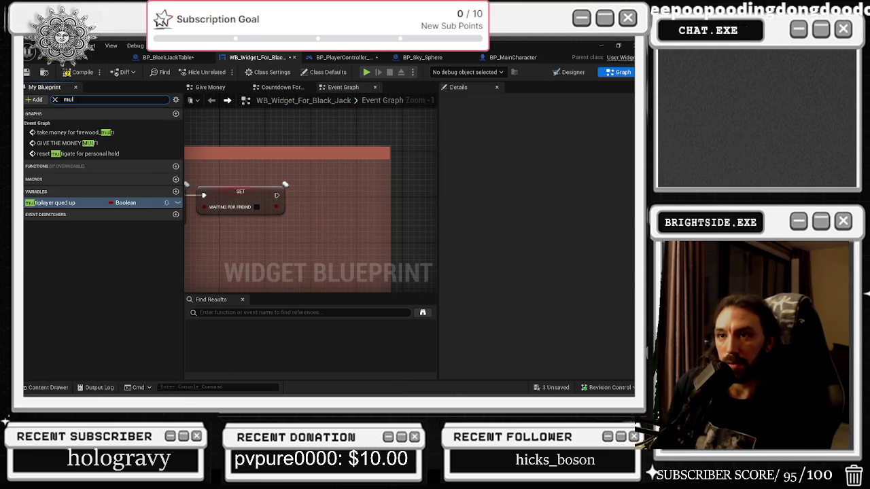
drag(51, 202, 346, 193)
Move the Set View Target with Blend node slightly down and right in the green comment group.
scroll(333, 190, down, 7)
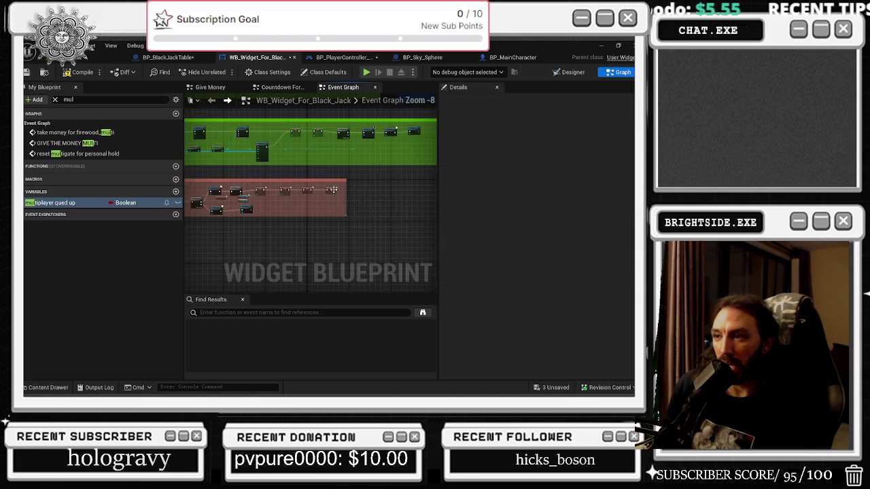
scroll(333, 190, up, 6)
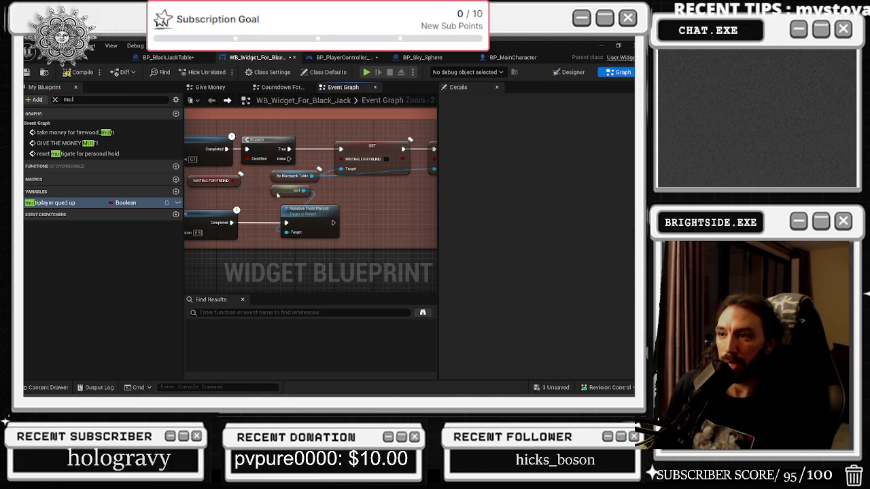
scroll(351, 196, down, 3)
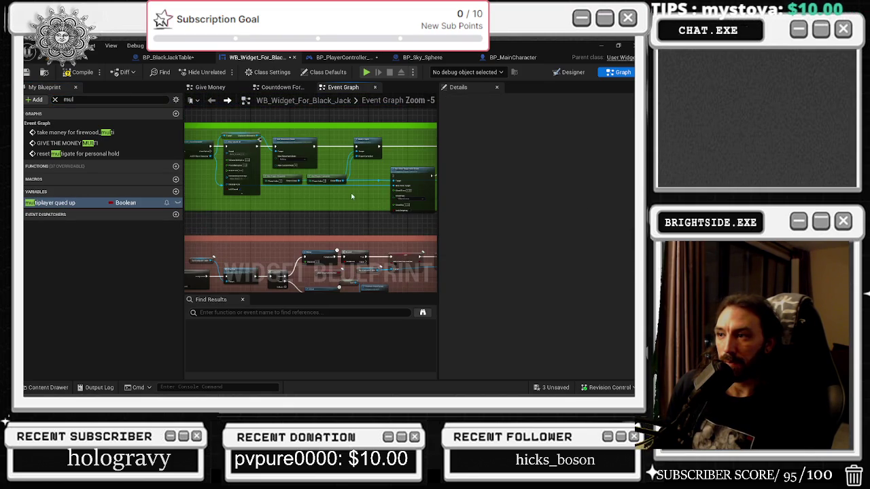
drag(376, 203, 275, 193)
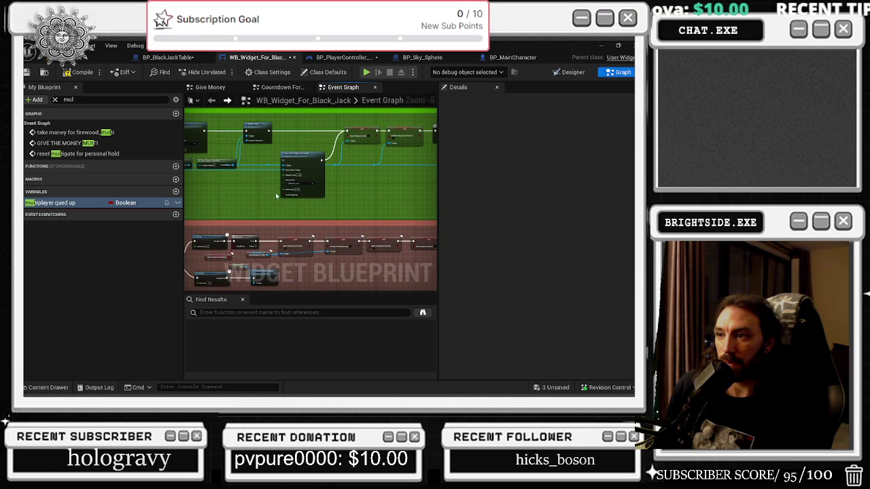
scroll(312, 152, up, 2)
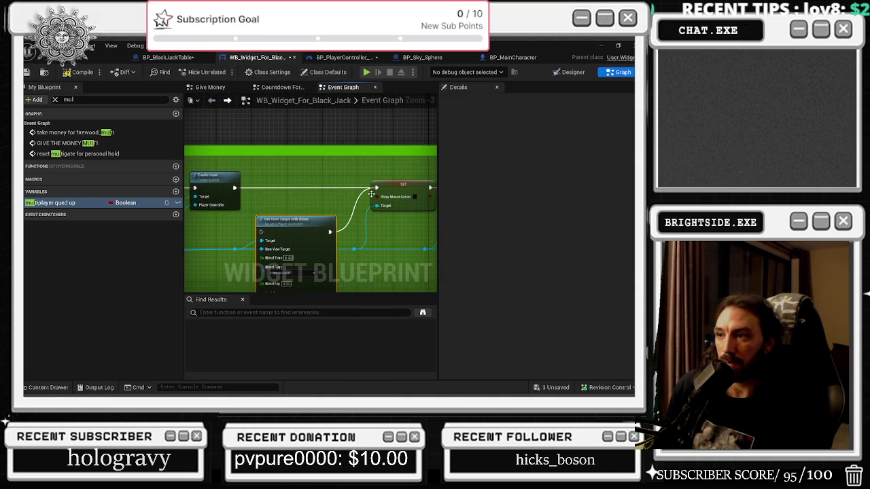
drag(307, 248, 315, 256)
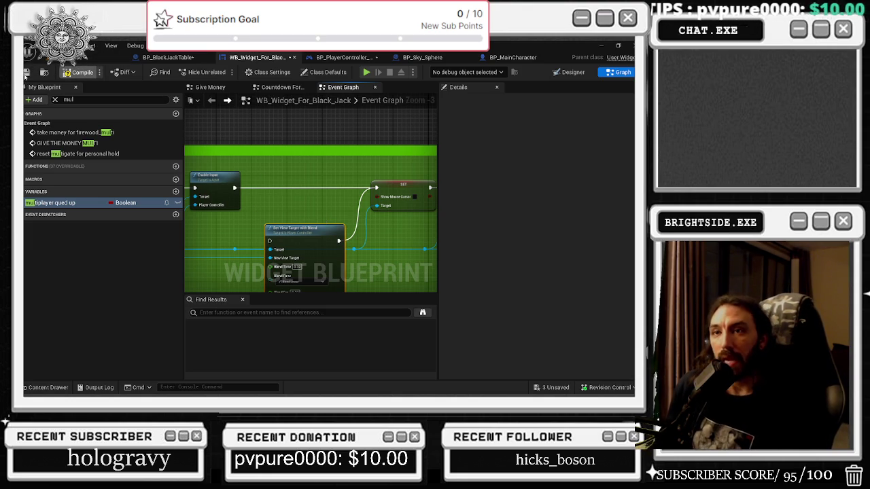
Save both changed blueprints with Ctrl+Shift+S, look around the level, then open BP_BlackJackTable.
click(26, 74)
key(ctrl+shift+s)
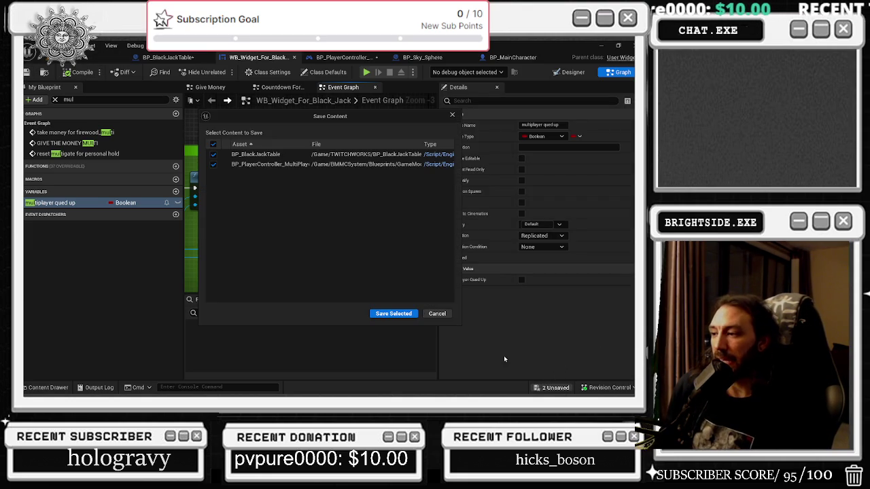
click(393, 313)
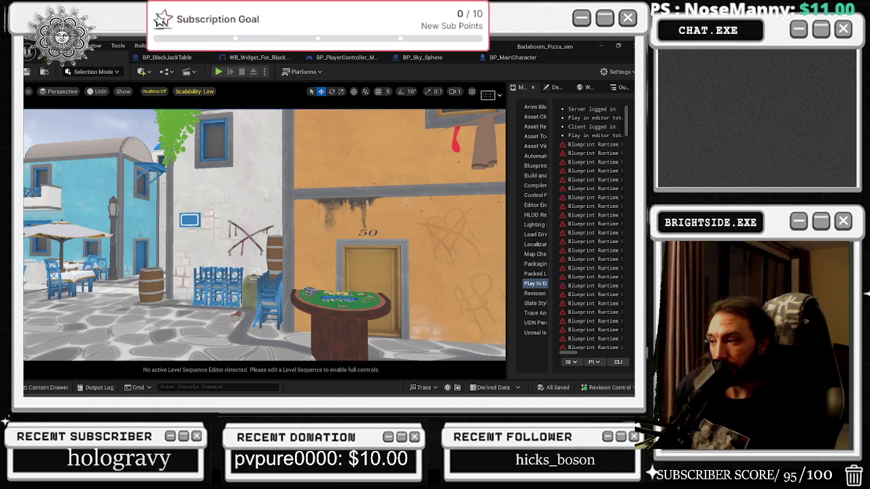
mouse_move(270, 220)
mouse_down()
mouse_move(200, 190)
mouse_move(217, 184)
mouse_move(314, 218)
mouse_up()
click(170, 57)
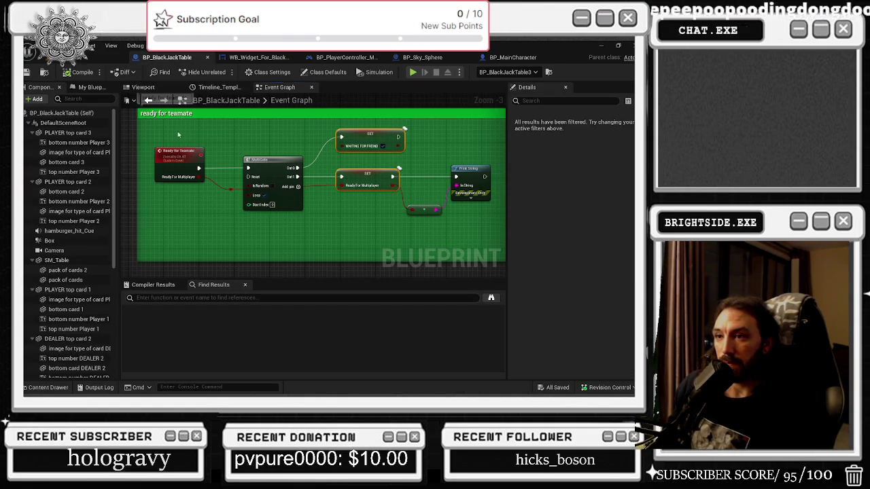
Extend the 'ready for teamate' comment box upward and save BP_BlackJackTable.
click(339, 244)
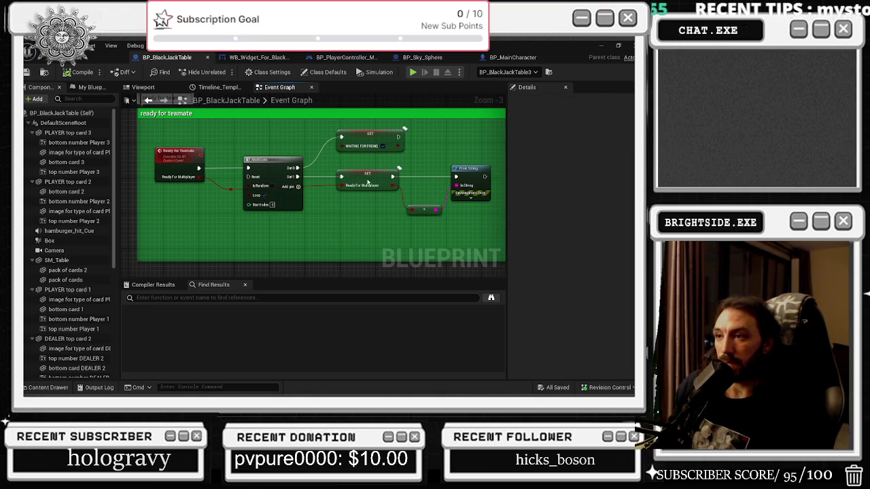
click(364, 141)
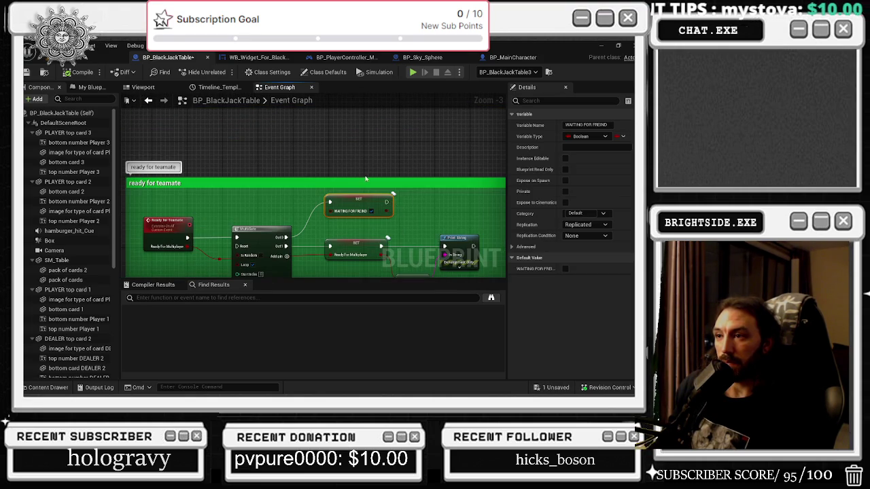
drag(365, 178, 366, 149)
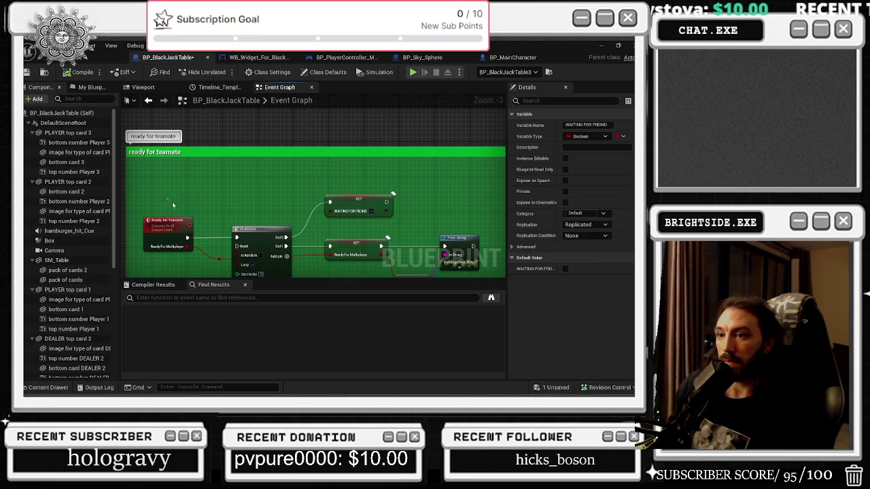
drag(168, 202, 258, 234)
mouse_move(262, 180)
mouse_down()
mouse_move(274, 131)
mouse_move(311, 125)
mouse_up()
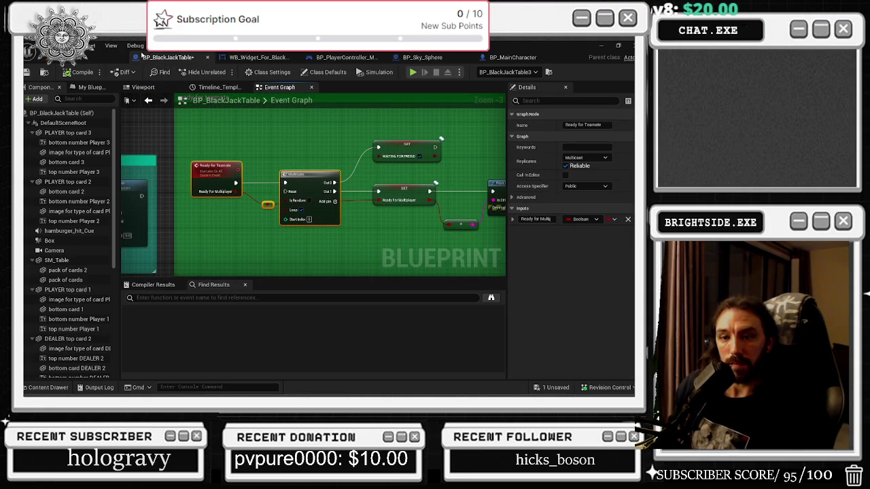
click(564, 389)
click(394, 316)
Select all nodes in the ready for teamate group, then go back to the widget blueprint.
drag(317, 116, 281, 113)
mouse_move(185, 133)
mouse_down()
mouse_move(310, 217)
mouse_move(446, 234)
mouse_up()
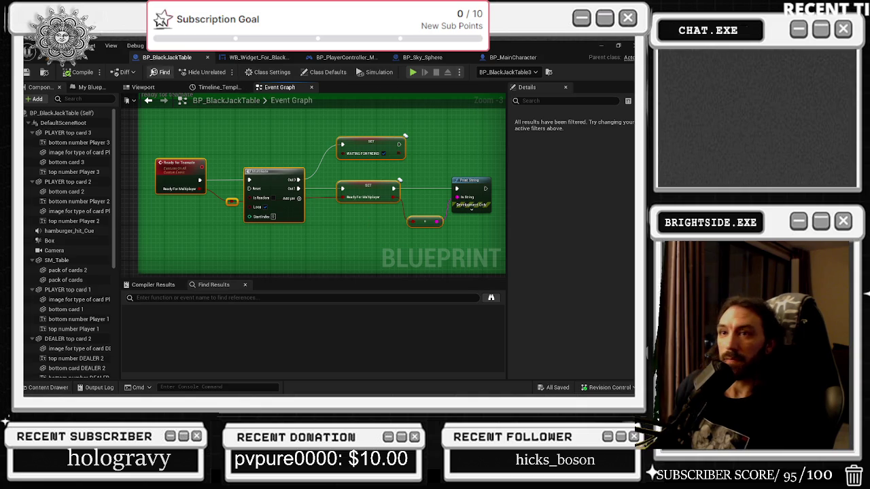
click(265, 59)
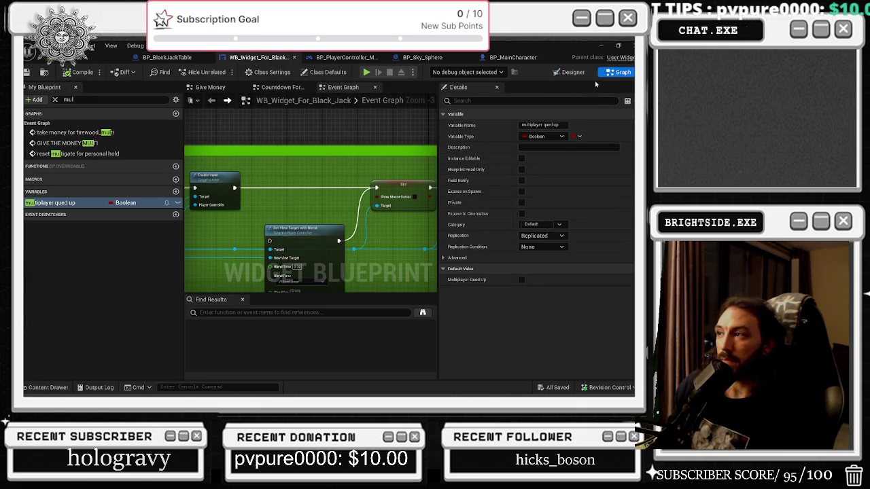
Look over the Countdown For Widget and Give Money graphs and the blackjack table blueprint.
scroll(434, 204, down, 2)
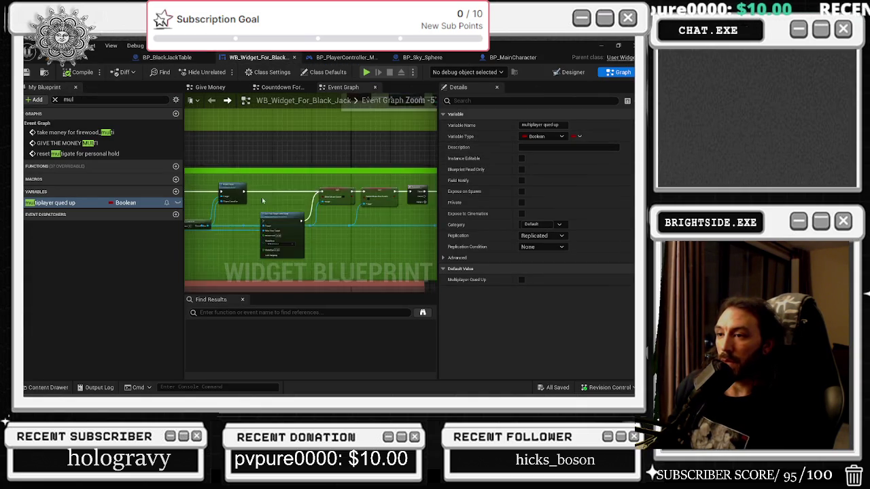
click(275, 88)
click(206, 87)
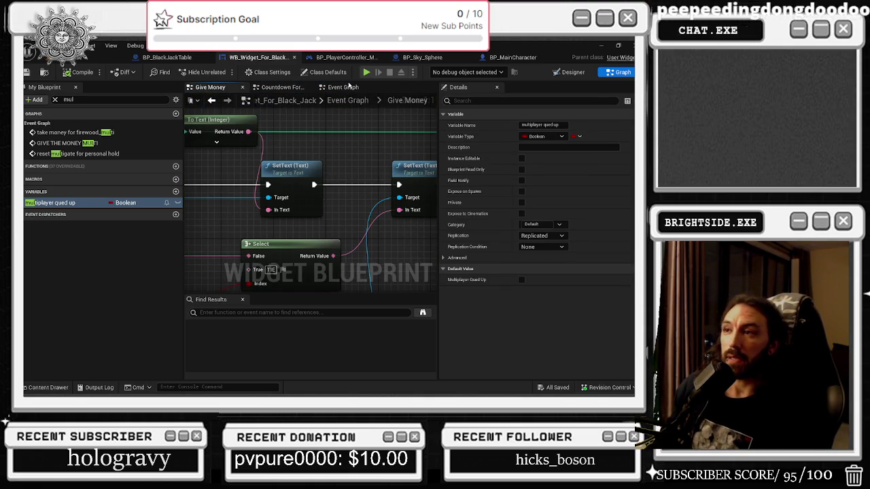
click(343, 87)
click(173, 58)
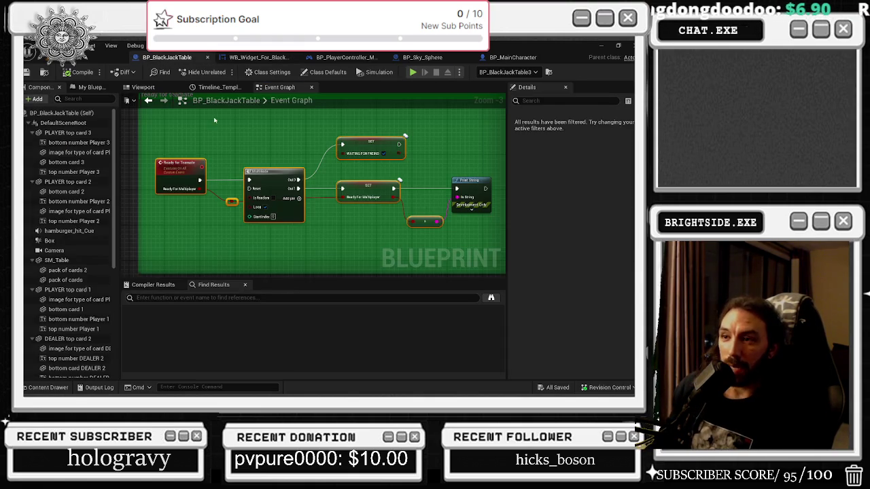
click(258, 57)
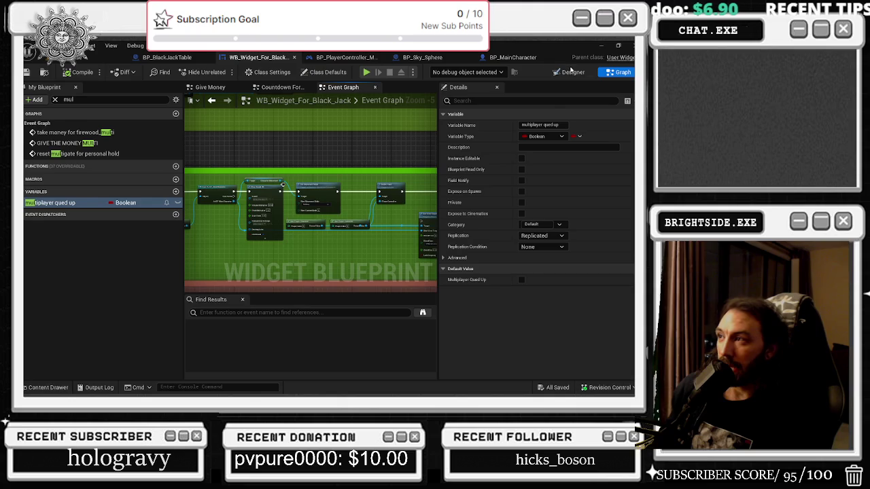
In Designer, select the vs Friend button and jump to its On Pressed event.
click(571, 72)
scroll(296, 266, up, 3)
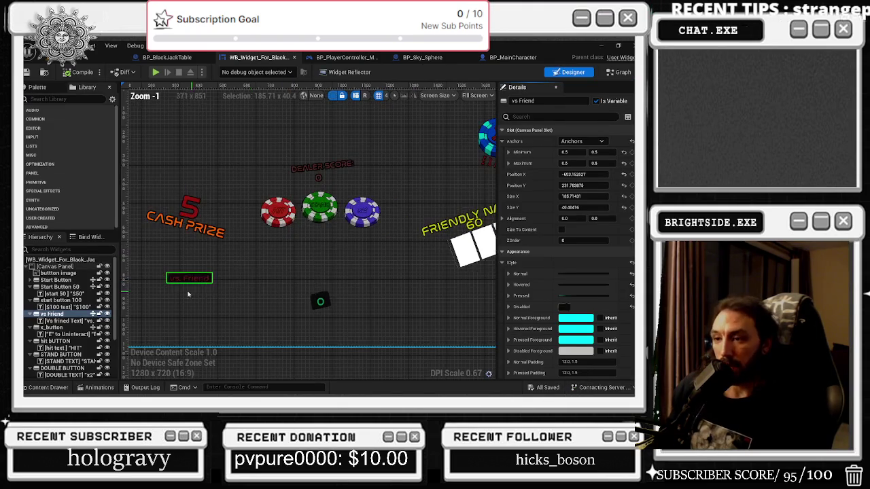
scroll(567, 259, down, 5)
scroll(578, 344, down, 5)
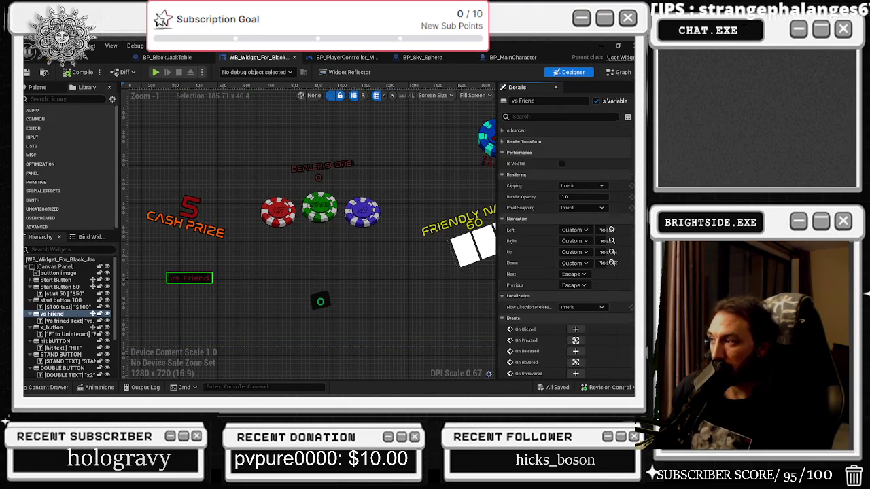
click(576, 340)
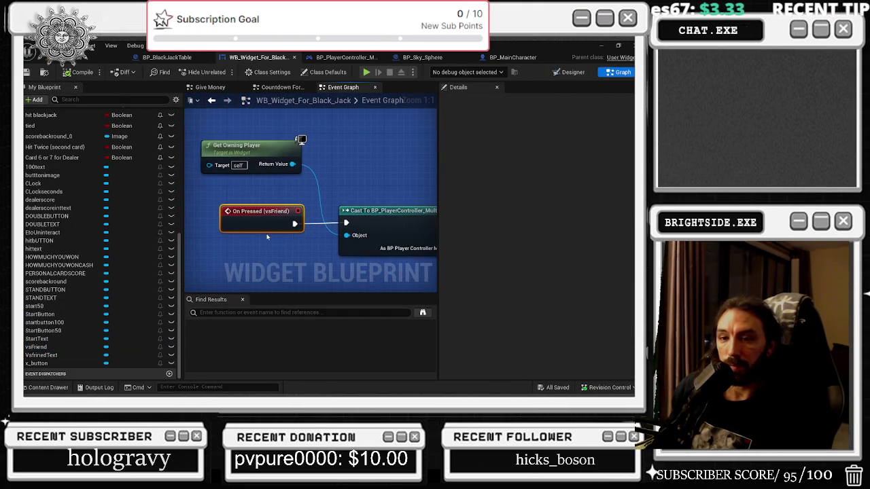
Inspect the Server Player Ready node, the WAITING FOR A FRIEND event and the Bp Blackjack Table node.
drag(281, 204, 202, 134)
drag(296, 130, 242, 142)
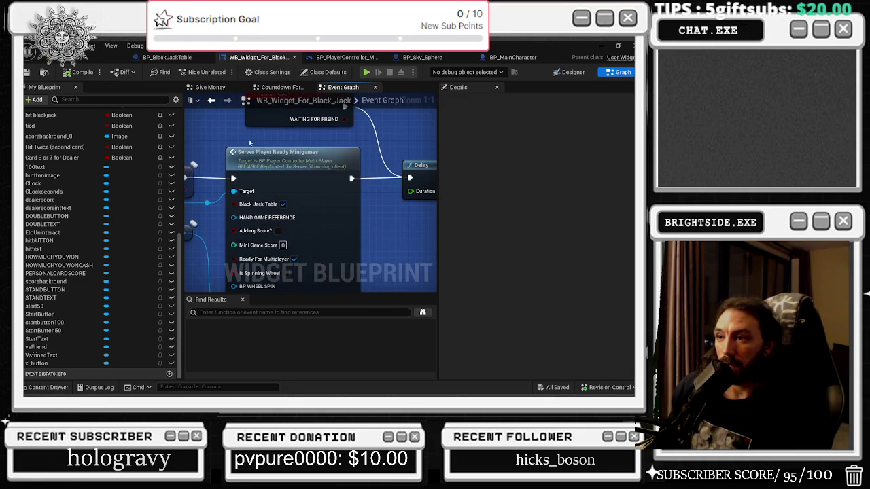
drag(294, 162, 272, 242)
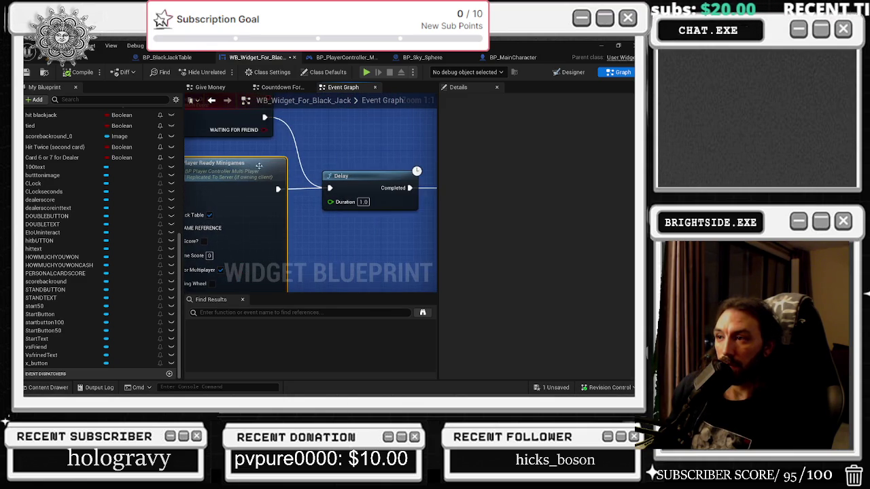
click(323, 174)
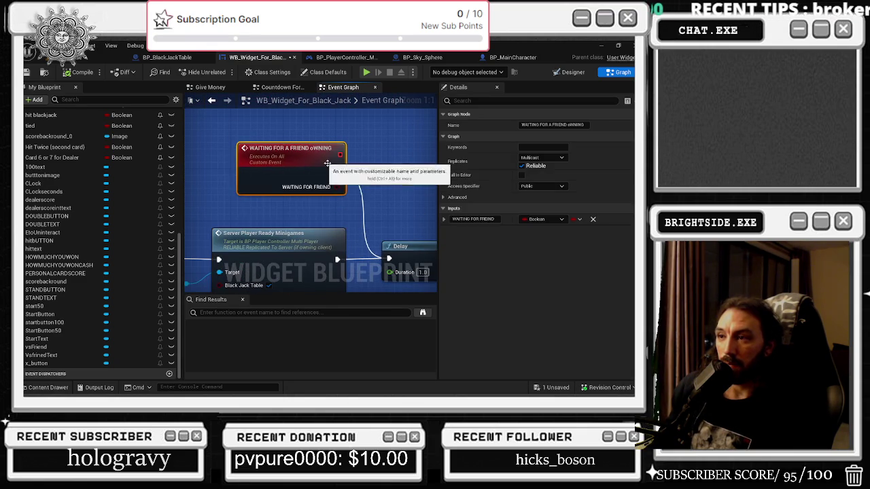
drag(264, 199, 399, 183)
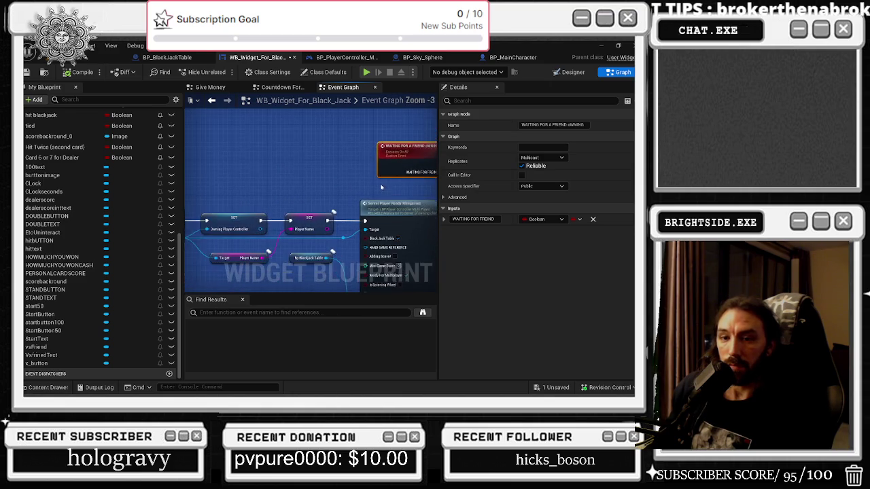
scroll(293, 168, down, 2)
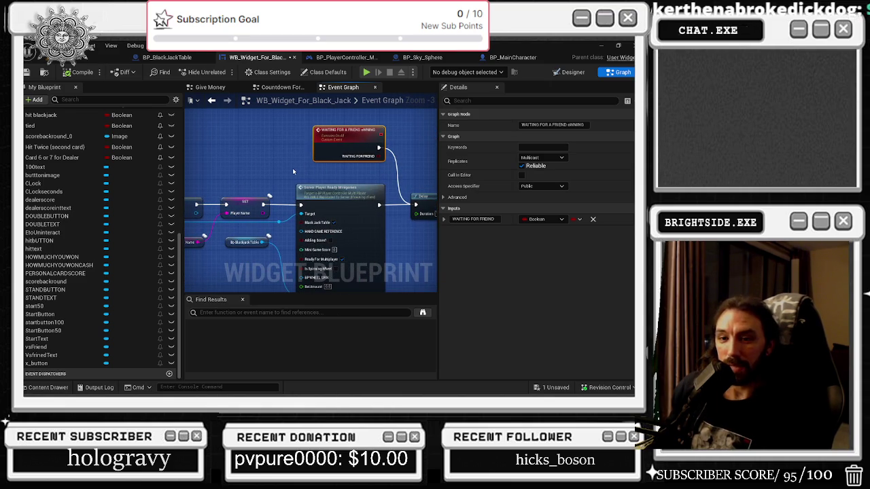
mouse_move(268, 192)
mouse_down()
mouse_move(279, 153)
mouse_move(302, 137)
mouse_up()
drag(269, 191, 266, 187)
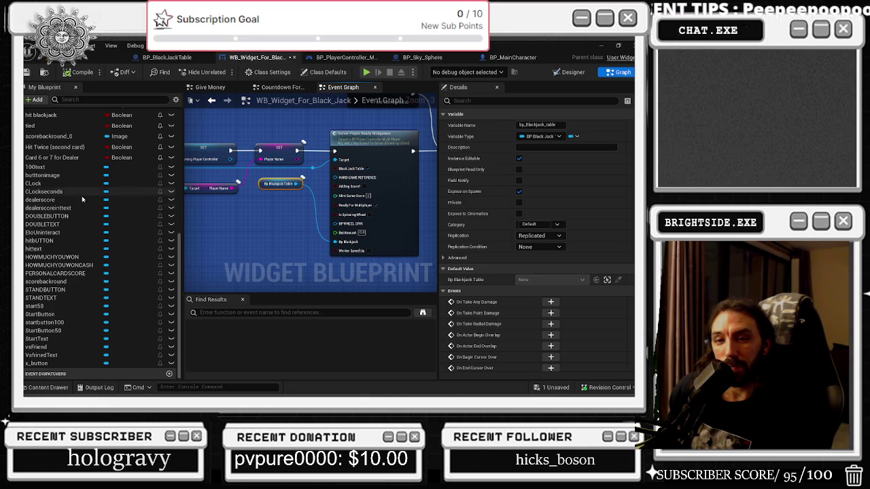
Move the On Pressed (vsFriend) event about 100 px left of its cast node.
mouse_move(317, 242)
mouse_down()
mouse_move(390, 193)
mouse_move(494, 184)
mouse_up()
mouse_move(322, 185)
mouse_down()
mouse_move(277, 140)
mouse_move(182, 193)
mouse_up()
scroll(95, 204, up, 1)
mouse_move(427, 102)
mouse_down()
mouse_move(244, 100)
mouse_move(204, 173)
mouse_move(376, 138)
mouse_up()
mouse_move(346, 190)
mouse_down()
mouse_move(274, 190)
mouse_move(317, 195)
mouse_up()
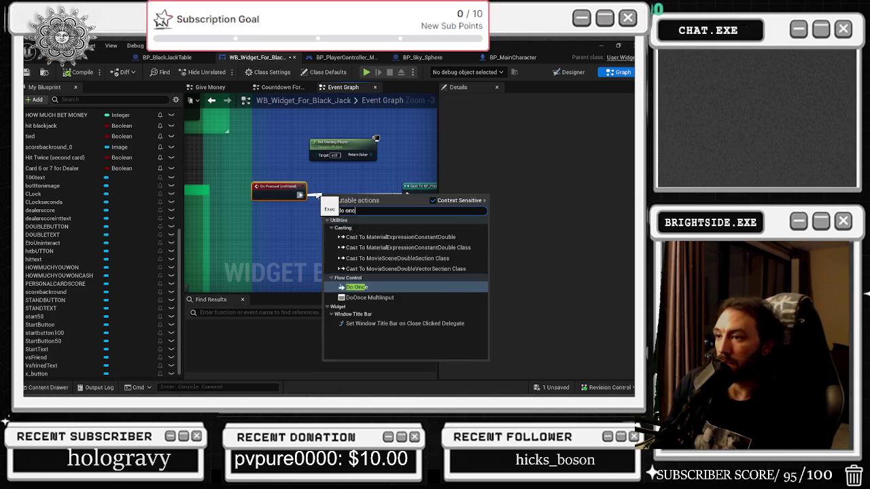
Cancel and undo the Do Once addition, then inspect the Server Player Ready Minigames call.
key(Escape)
key(ctrl+z)
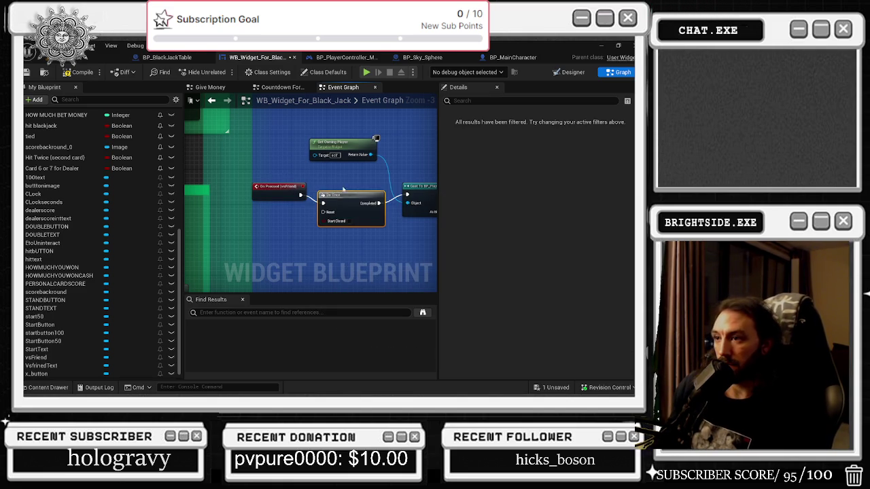
scroll(234, 202, down, 2)
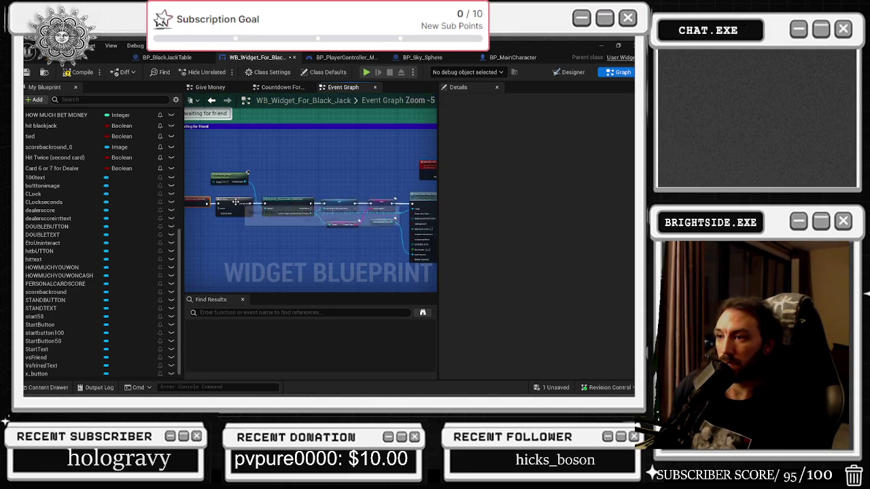
click(318, 211)
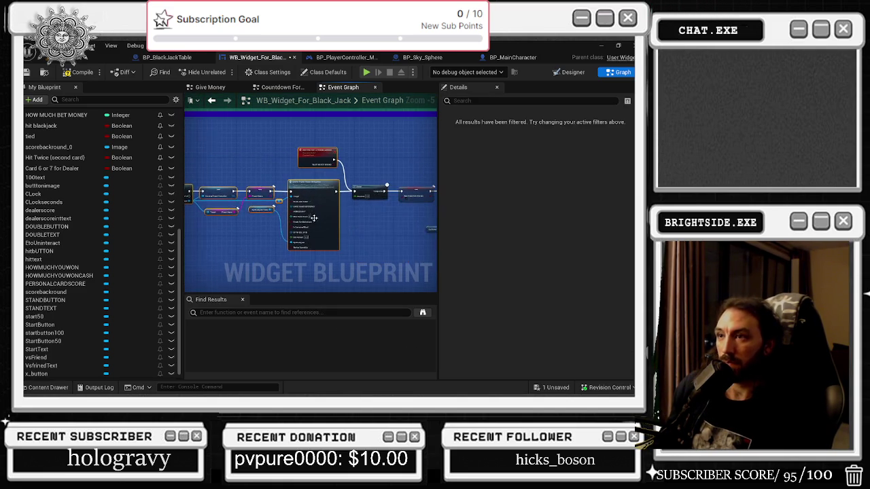
scroll(240, 231, up, 3)
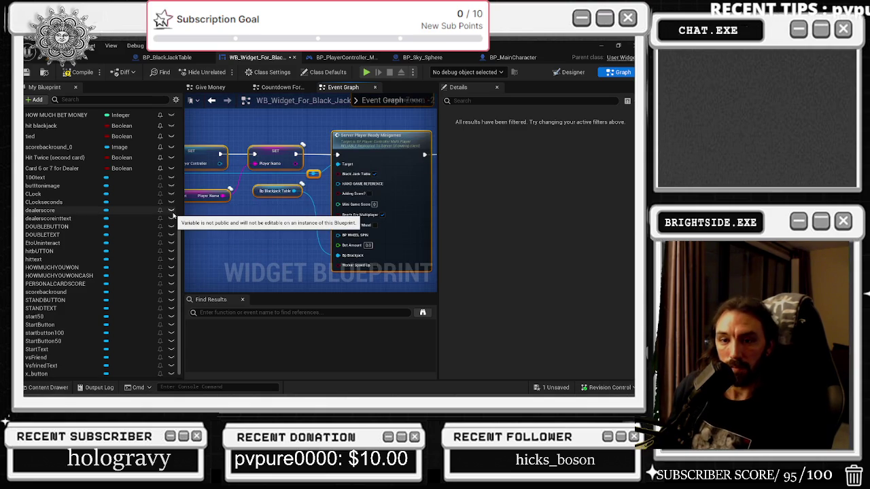
scroll(330, 206, down, 6)
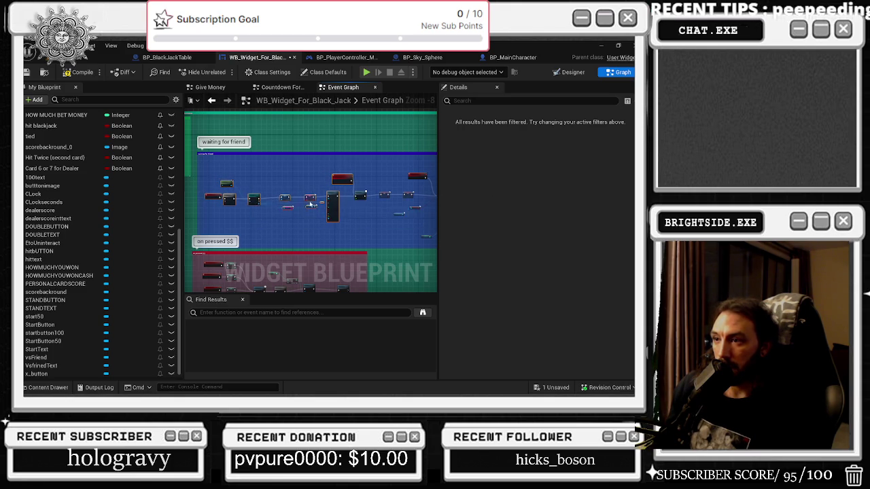
scroll(251, 198, up, 5)
Shift the ++, ==, Branch and SET waiting-loop nodes slightly left and down.
mouse_move(353, 168)
mouse_down()
mouse_move(223, 216)
mouse_move(377, 218)
mouse_move(198, 223)
mouse_up()
click(291, 225)
drag(297, 193, 245, 201)
click(350, 228)
drag(350, 229, 320, 191)
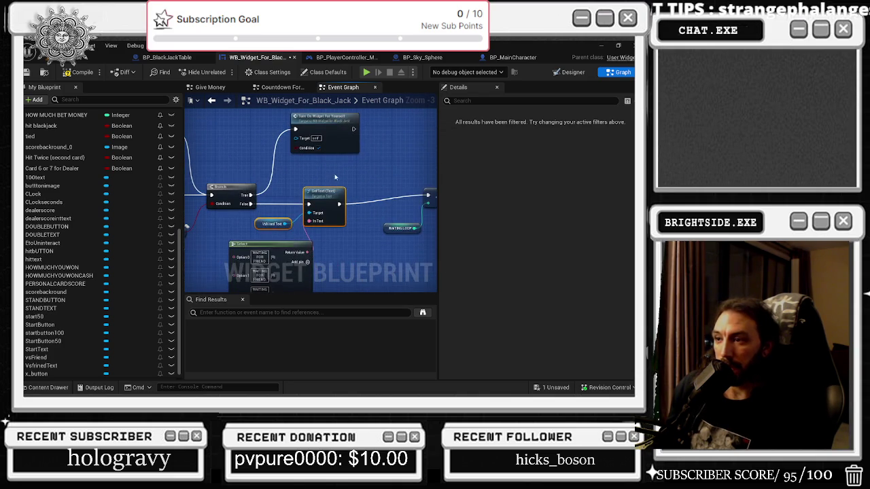
click(258, 245)
drag(258, 244, 253, 185)
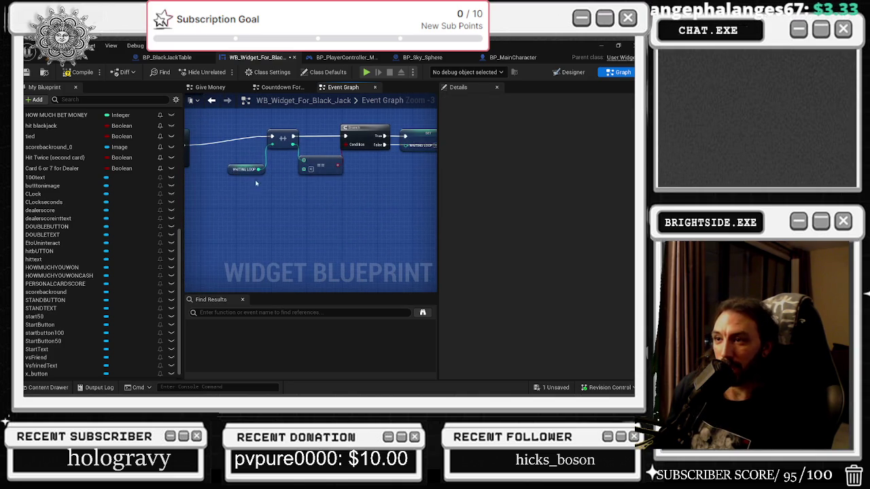
mouse_move(334, 142)
mouse_down()
mouse_move(398, 190)
mouse_move(336, 227)
mouse_move(287, 237)
mouse_up()
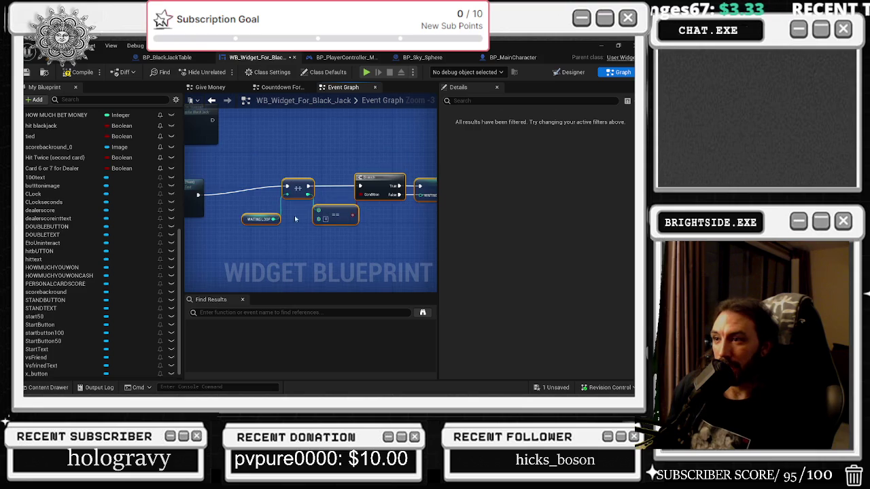
drag(292, 185, 262, 193)
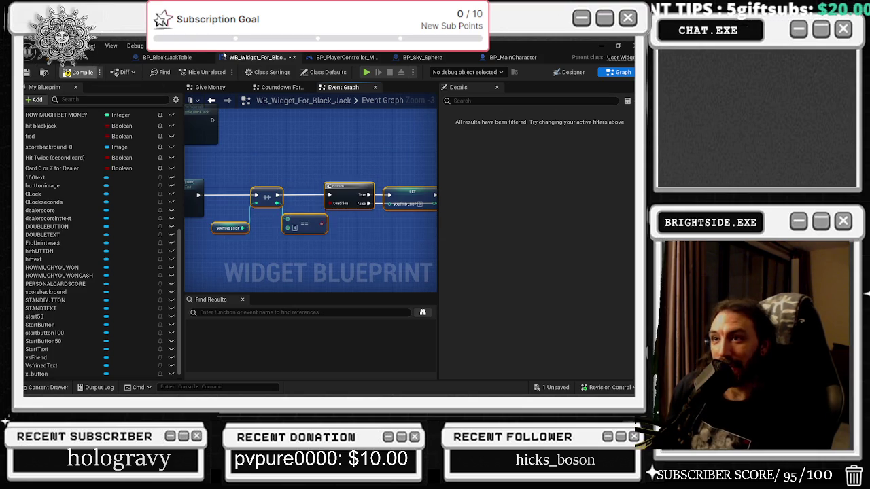
Save the blackjack widget, save BP_BlackJackTable, check the running level, and return to the table.
key(ctrl+s)
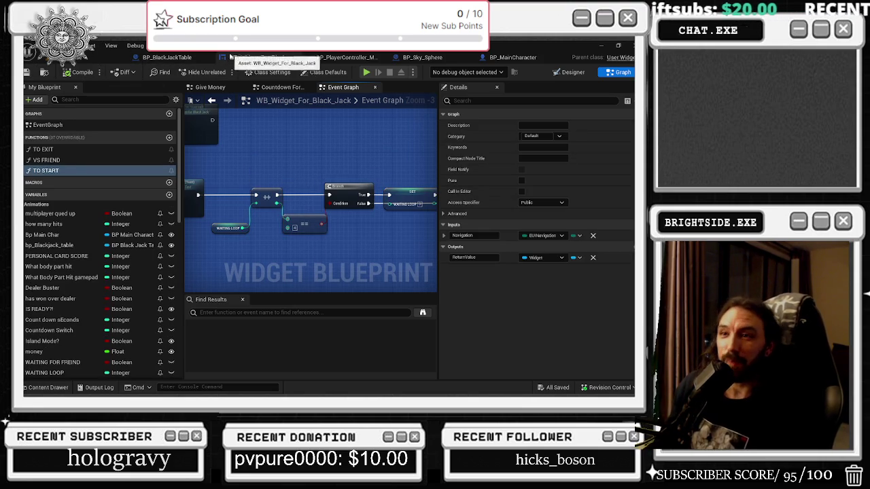
click(166, 59)
click(27, 73)
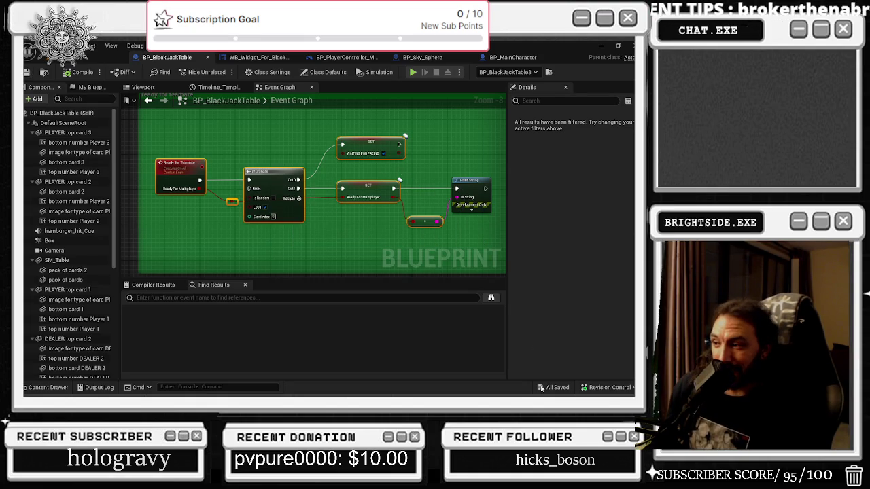
click(98, 73)
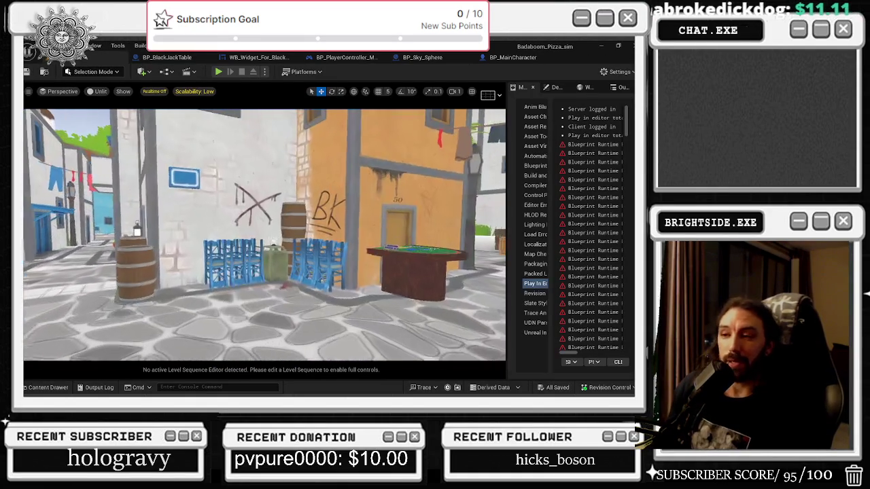
click(178, 59)
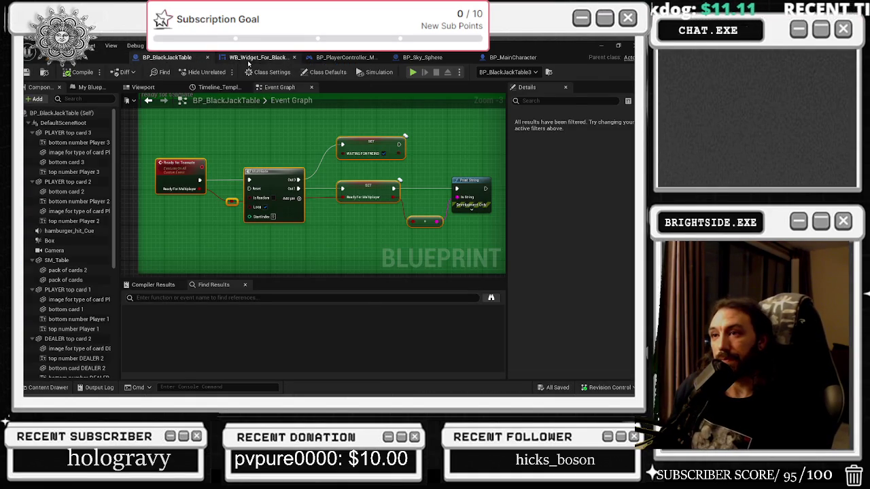
Open Server Player Ready Minigames in BP_PlayerController_MultiPlayer and inspect its Ready For Teamate and Branch nodes.
click(245, 59)
scroll(326, 165, down, 1)
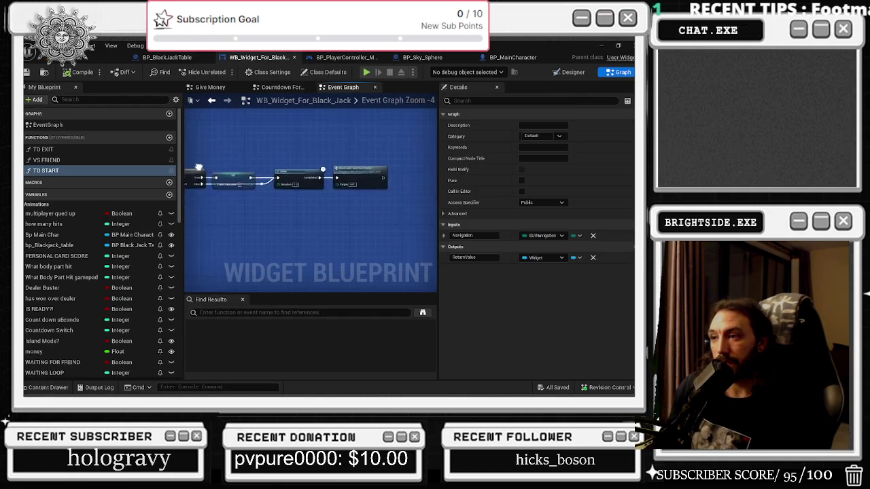
drag(327, 165, 361, 162)
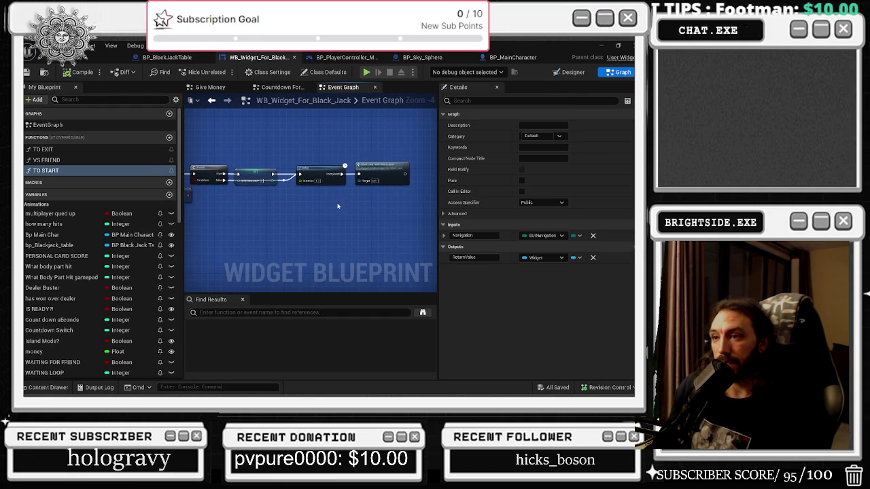
drag(338, 206, 419, 267)
drag(237, 273, 328, 215)
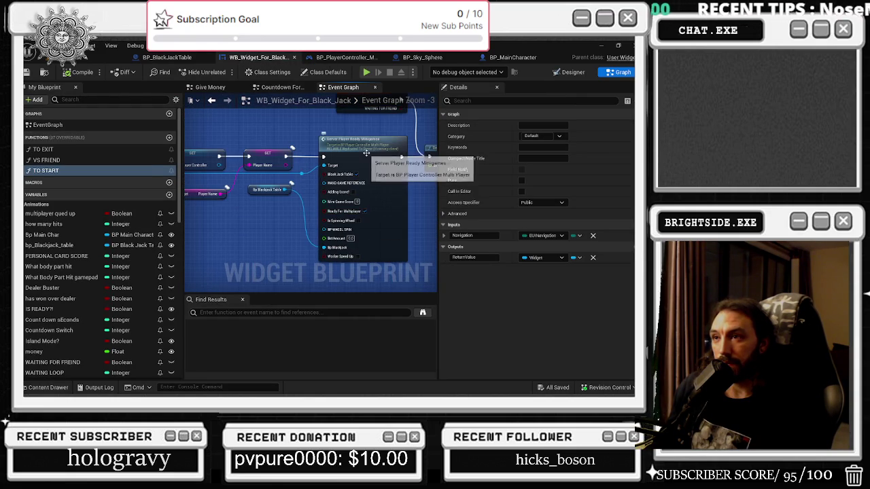
double_click(327, 215)
drag(166, 158, 227, 202)
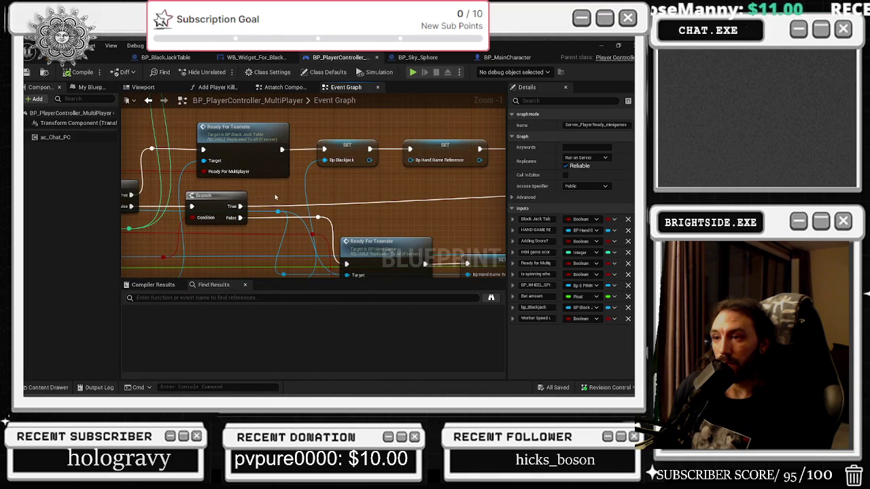
scroll(274, 198, down, 1)
mouse_move(274, 198)
mouse_down()
mouse_move(369, 175)
mouse_move(482, 184)
mouse_move(673, 167)
mouse_up()
drag(314, 186, 303, 184)
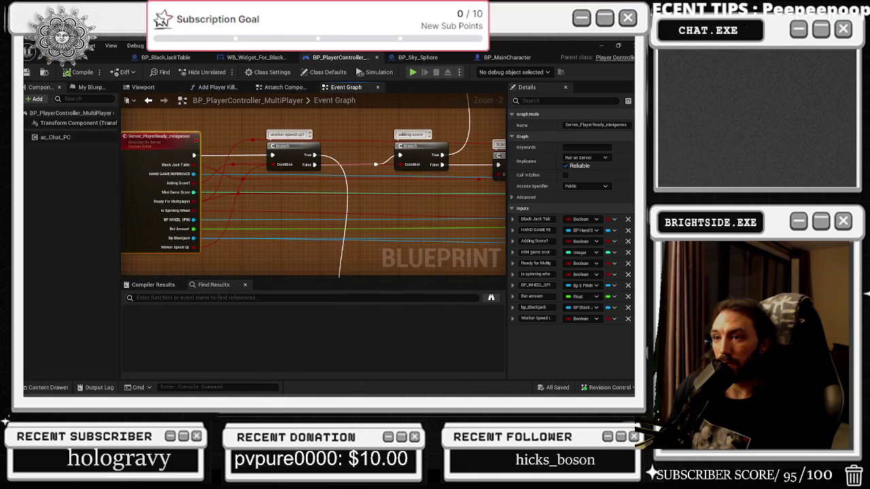
drag(663, 164, 424, 179)
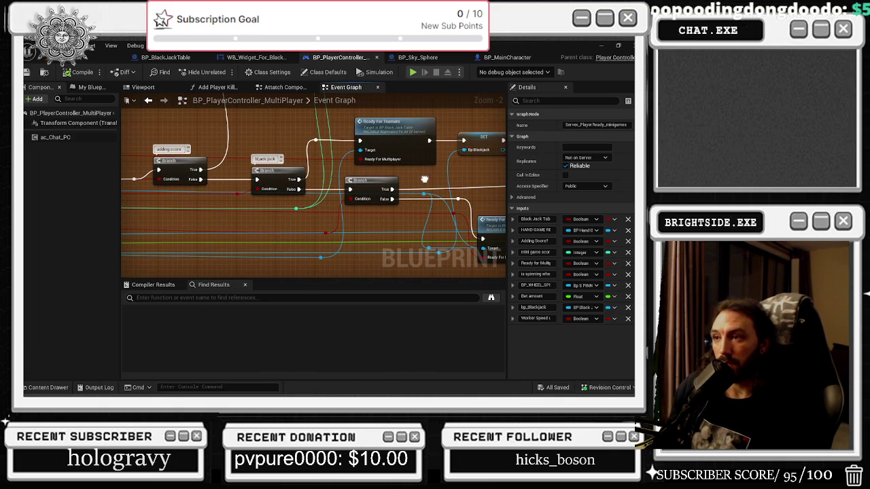
Back in the widget, revisit the waiting-for-friend Delay chain and re-check the server event's input pins.
click(256, 58)
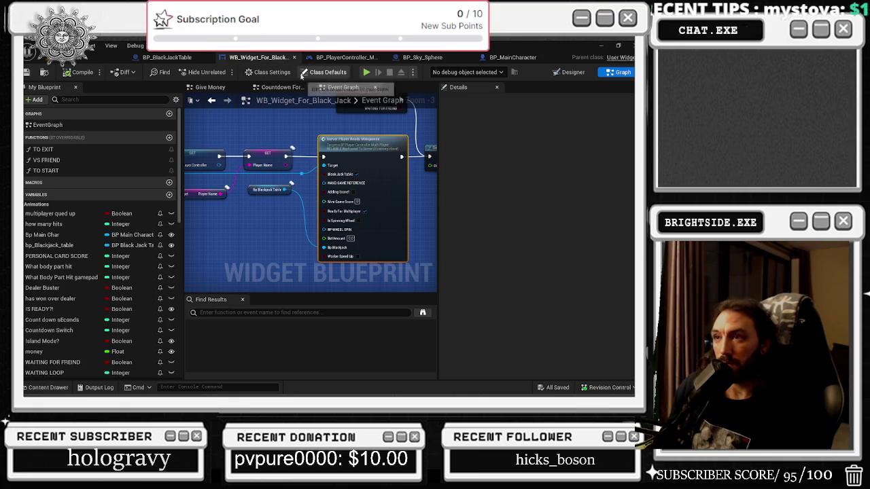
double_click(45, 171)
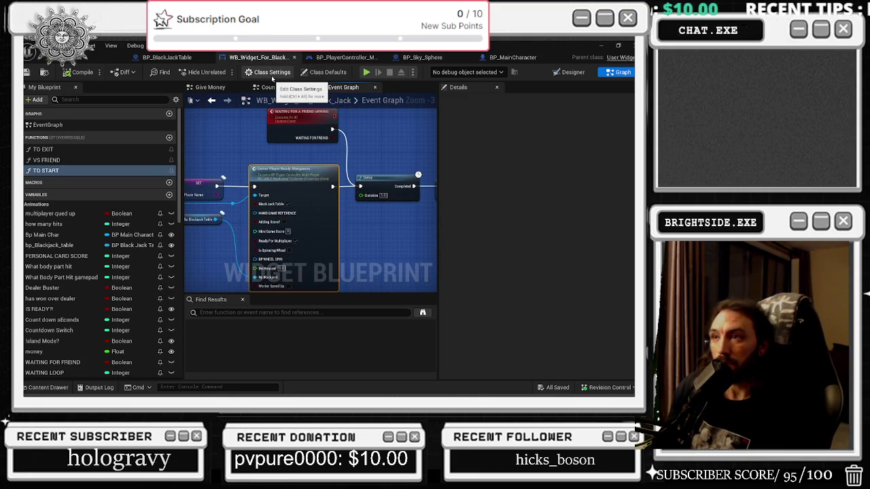
click(166, 57)
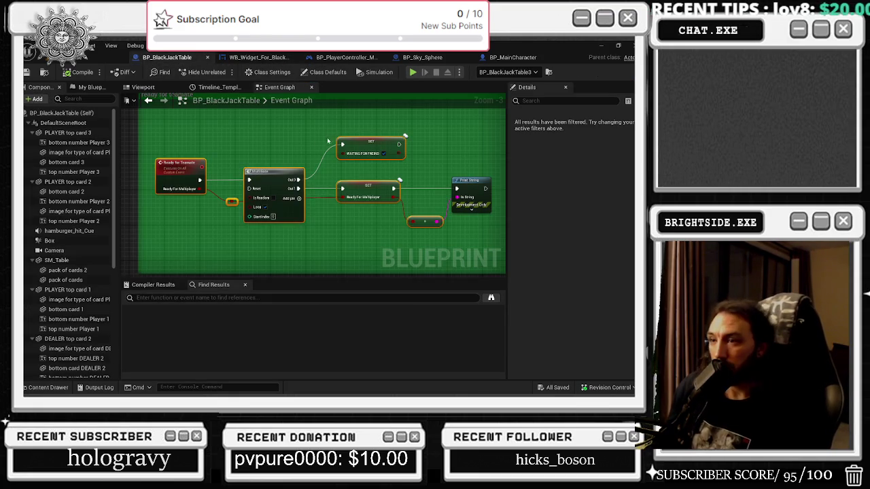
click(257, 57)
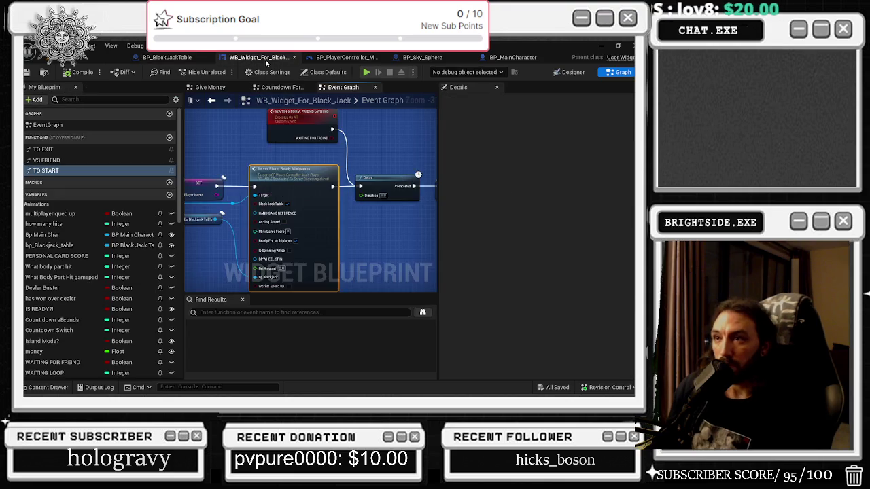
scroll(349, 130, down, 2)
scroll(272, 193, up, 2)
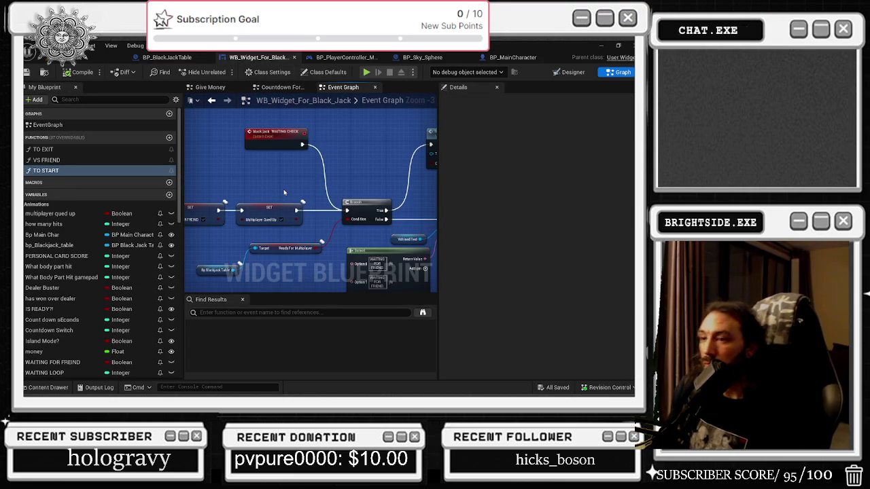
mouse_move(283, 192)
mouse_down()
mouse_move(438, 145)
mouse_move(410, 159)
mouse_up()
double_click(253, 170)
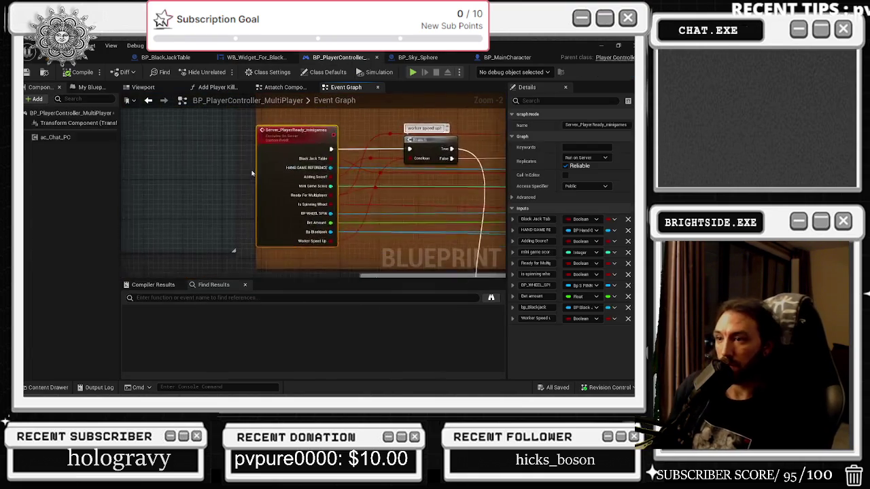
mouse_move(177, 190)
mouse_down()
mouse_move(155, 188)
mouse_move(231, 187)
mouse_move(300, 104)
mouse_up()
click(258, 56)
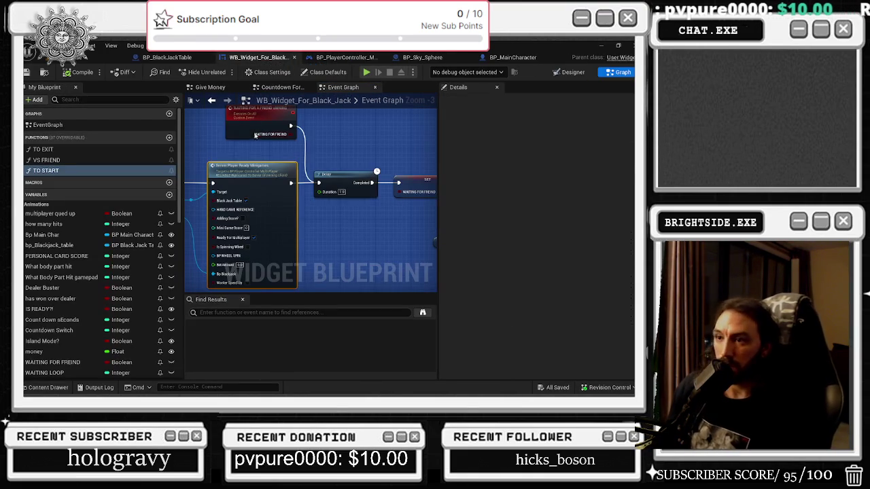
mouse_move(238, 151)
mouse_down()
mouse_move(315, 169)
mouse_move(303, 189)
mouse_move(278, 169)
mouse_move(193, 161)
mouse_move(326, 230)
mouse_up()
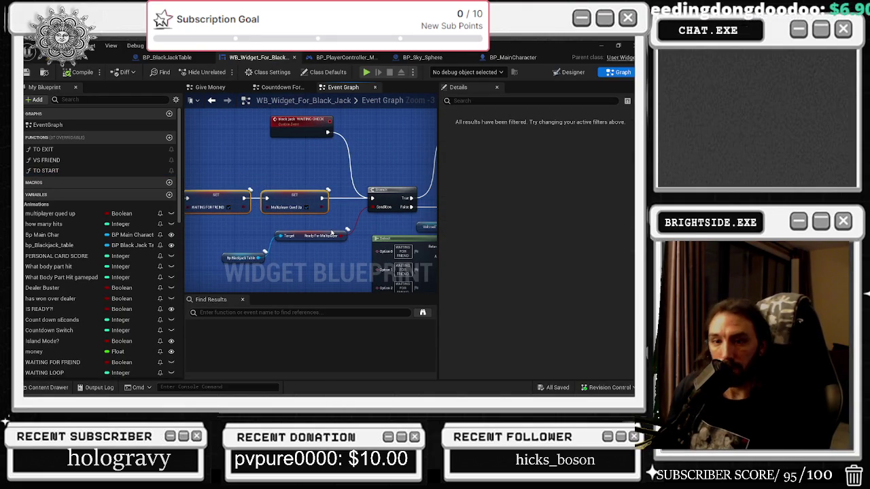
Move the WAITING FOR FRIEND Select node and WAITING LOOP getter down-left, then select the ++ and == nodes.
mouse_move(351, 225)
mouse_down()
mouse_move(319, 200)
mouse_move(340, 204)
mouse_move(321, 199)
mouse_move(292, 140)
mouse_up()
drag(282, 185, 372, 175)
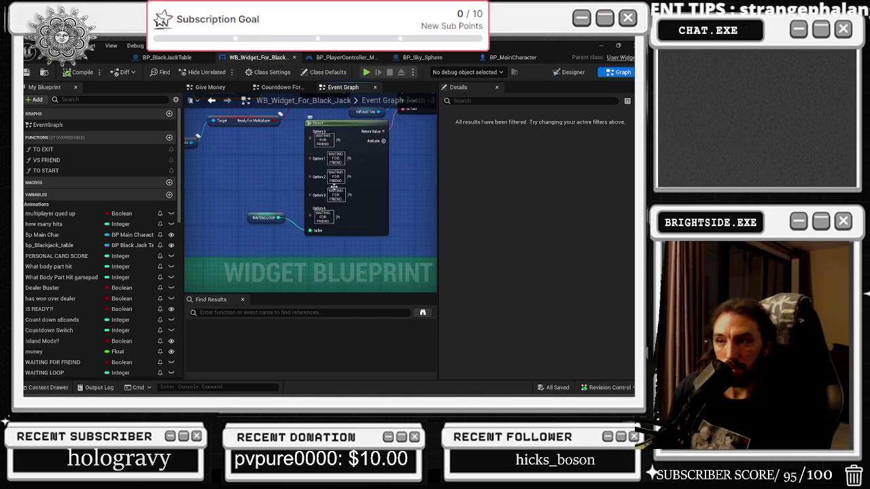
click(371, 175)
mouse_move(367, 211)
mouse_down()
mouse_move(358, 200)
mouse_move(264, 293)
mouse_up()
mouse_move(375, 192)
mouse_down()
mouse_move(307, 198)
mouse_move(302, 179)
mouse_up()
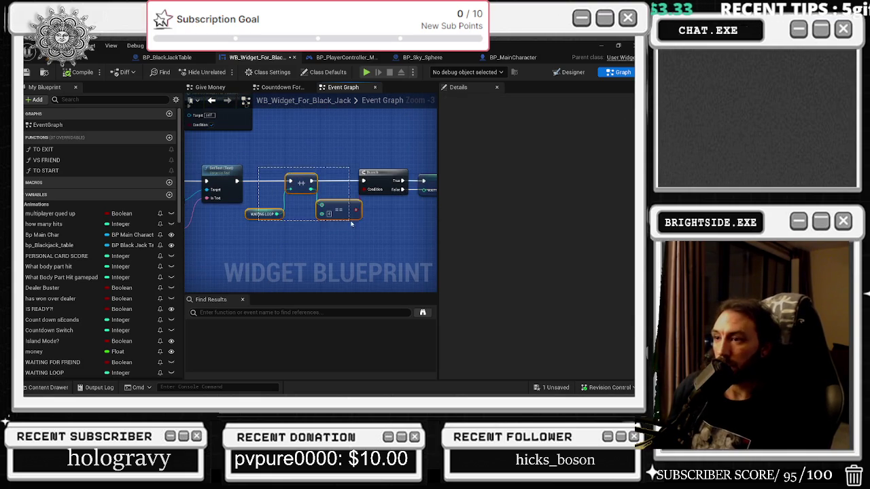
mouse_move(349, 224)
mouse_down()
mouse_move(323, 227)
mouse_move(271, 196)
mouse_move(283, 185)
mouse_up()
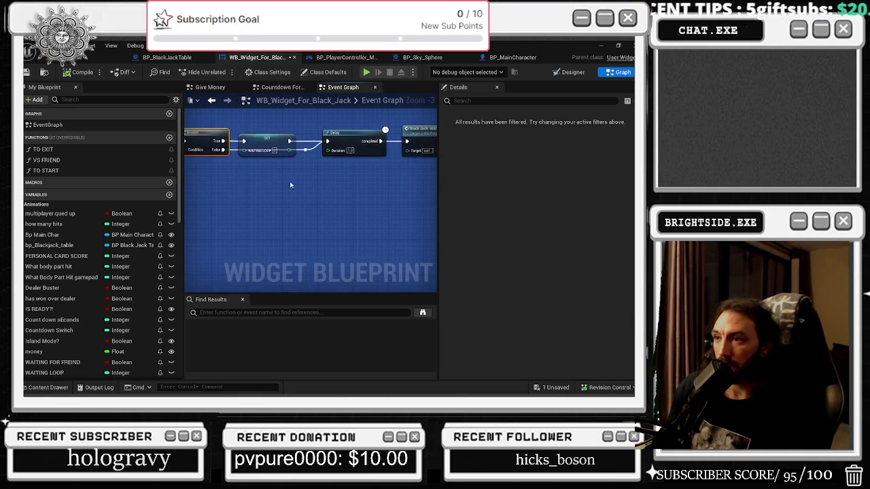
scroll(207, 204, down, 6)
scroll(293, 197, up, 7)
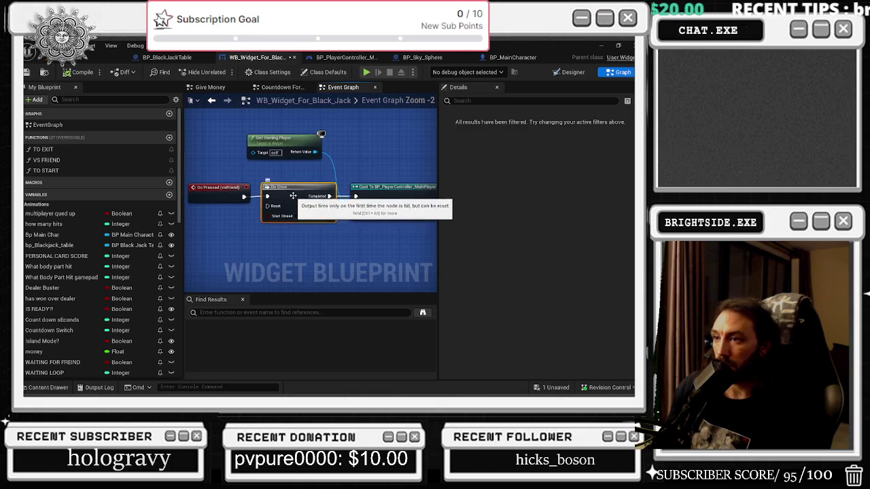
Follow the Cast To BP_PlayerController_MultiPlayer chain to Server Player Ready Minigames and open its controller event.
drag(420, 156, 254, 172)
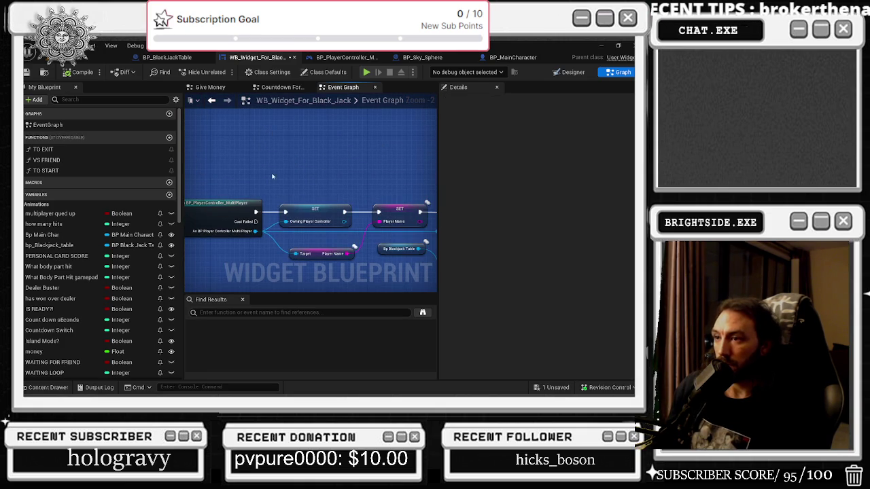
drag(232, 200, 242, 205)
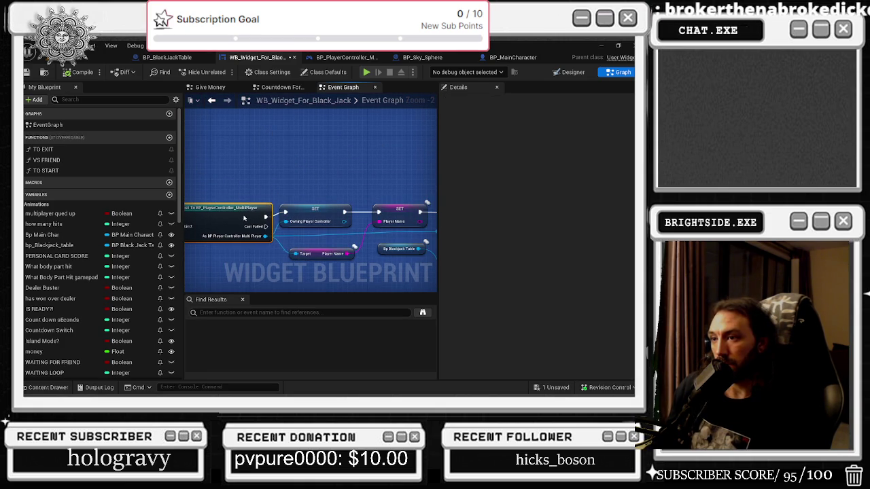
drag(334, 186, 221, 184)
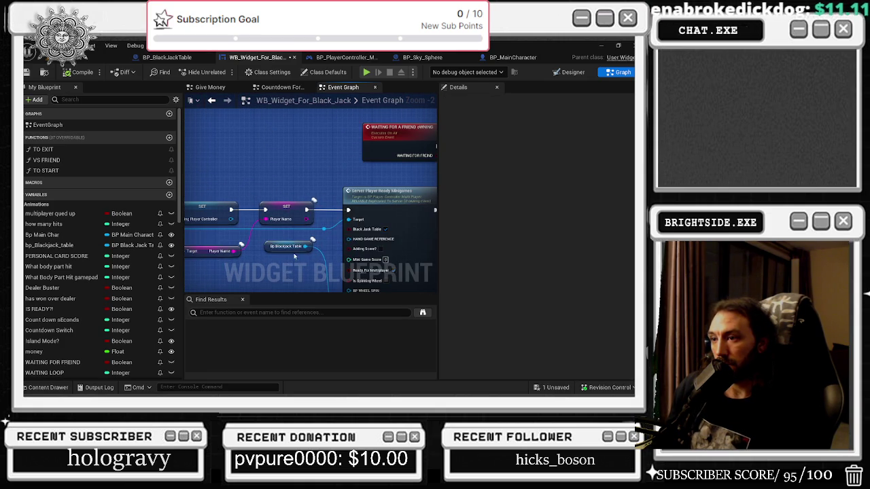
drag(294, 257, 275, 182)
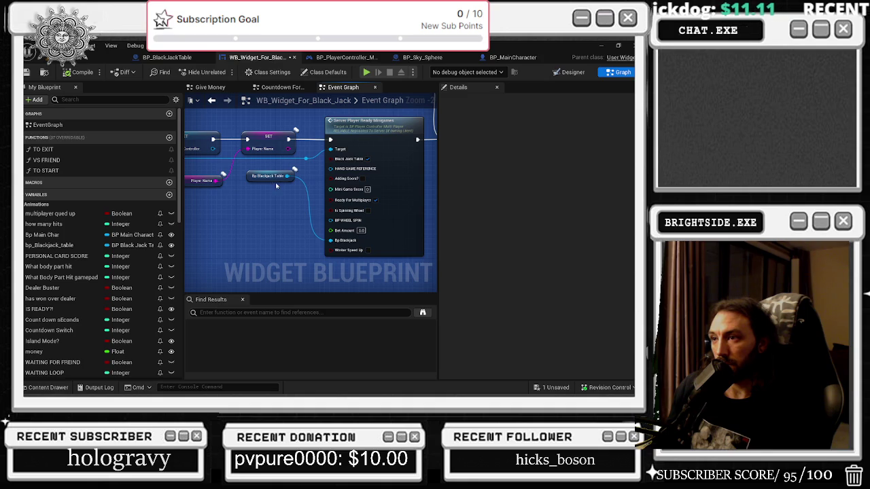
mouse_move(333, 179)
mouse_down()
mouse_move(434, 230)
mouse_move(288, 185)
mouse_up()
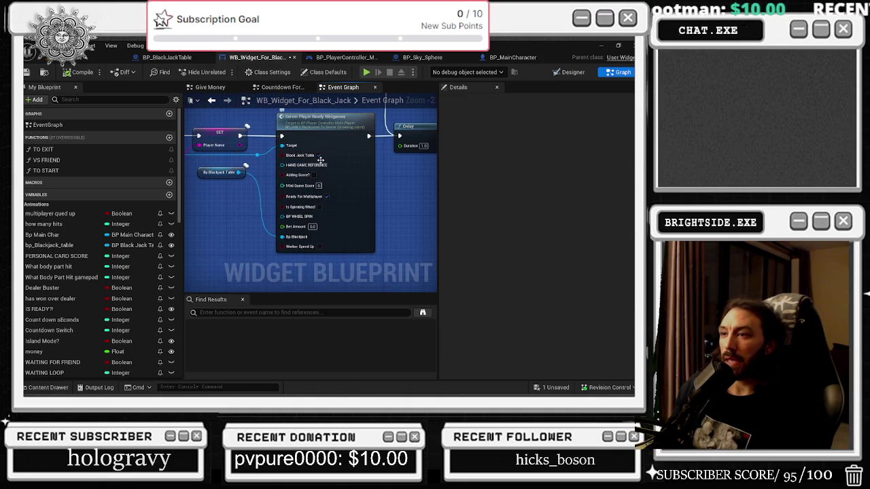
mouse_move(326, 193)
mouse_down()
mouse_move(287, 216)
mouse_move(303, 218)
mouse_up()
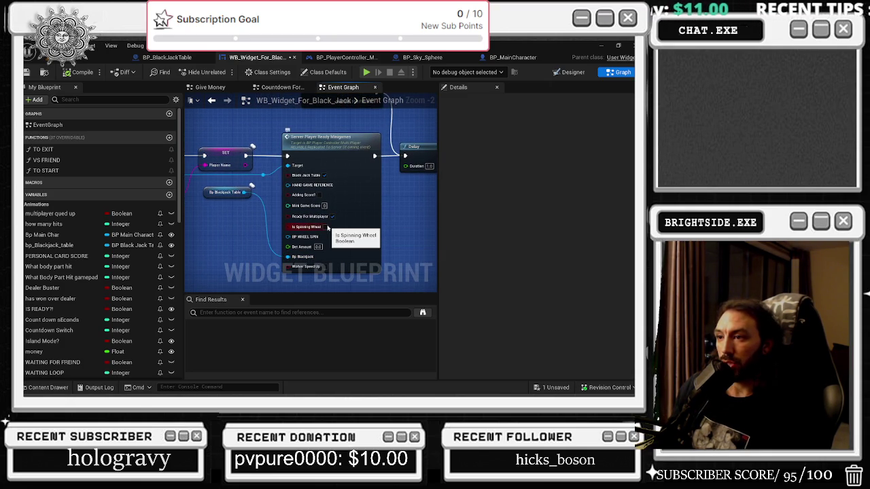
double_click(374, 216)
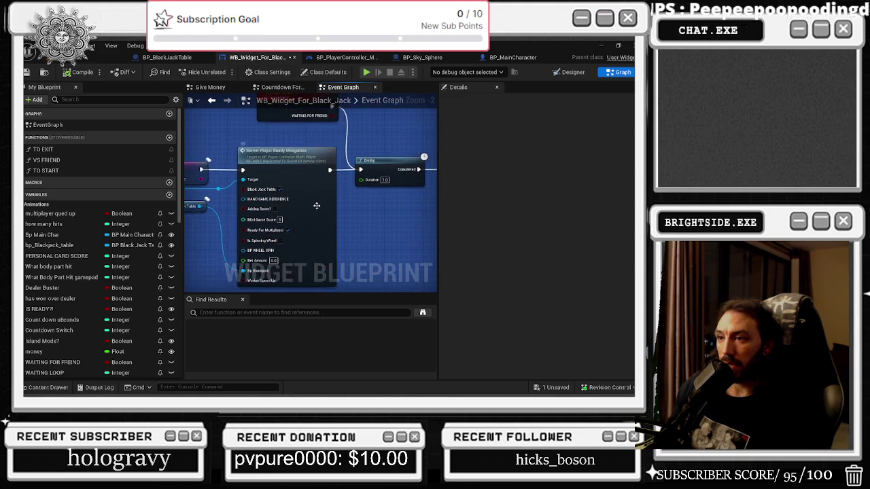
mouse_move(276, 252)
mouse_down()
mouse_move(340, 225)
mouse_move(442, 212)
mouse_move(306, 204)
mouse_move(187, 182)
mouse_up()
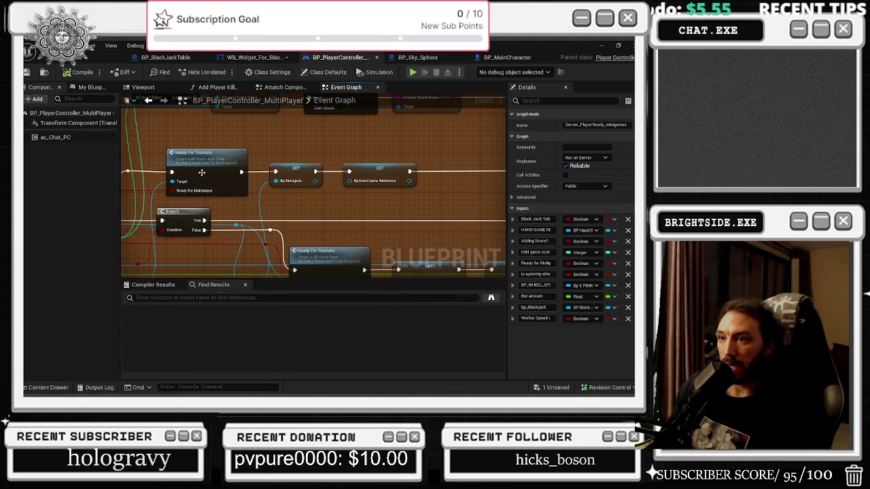
double_click(202, 173)
drag(217, 121, 313, 220)
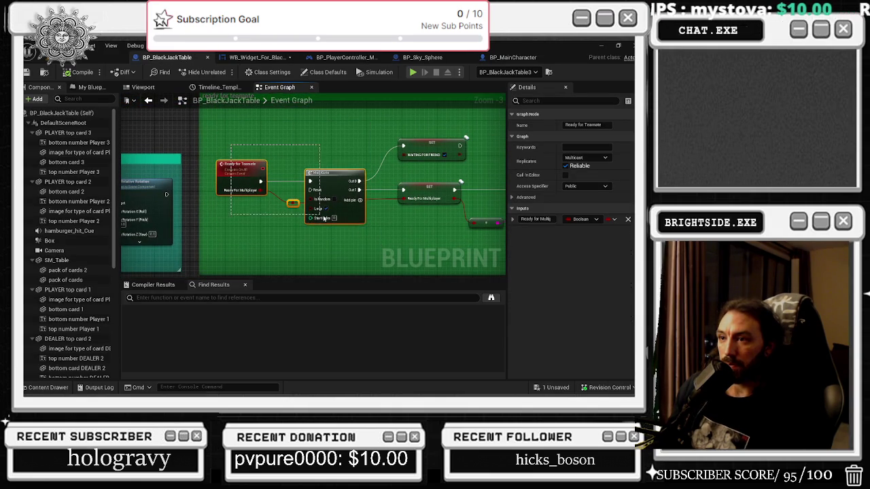
drag(299, 203, 459, 243)
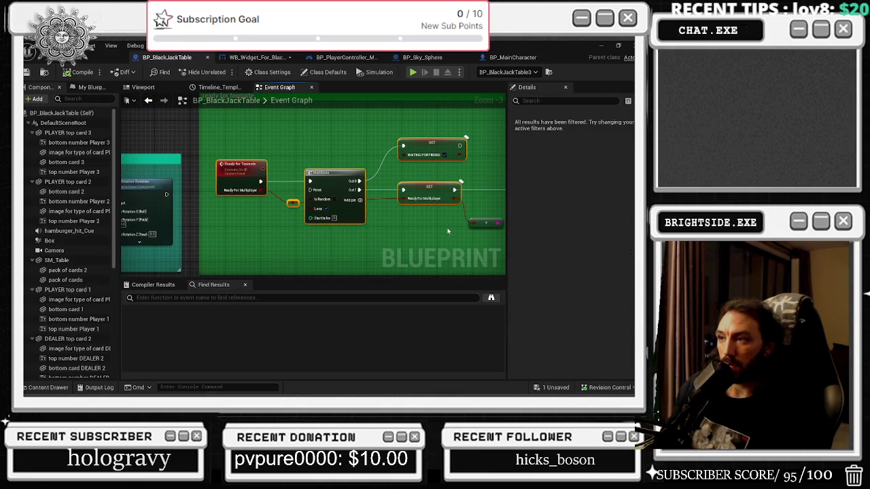
click(256, 57)
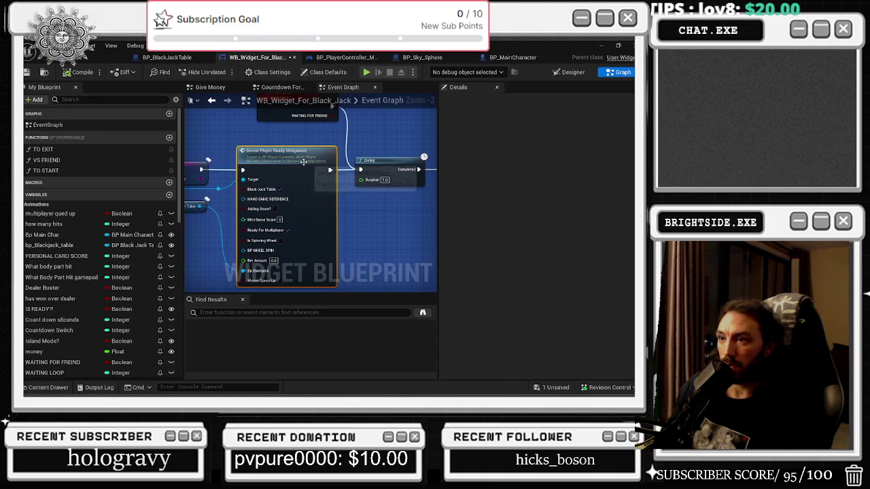
double_click(299, 157)
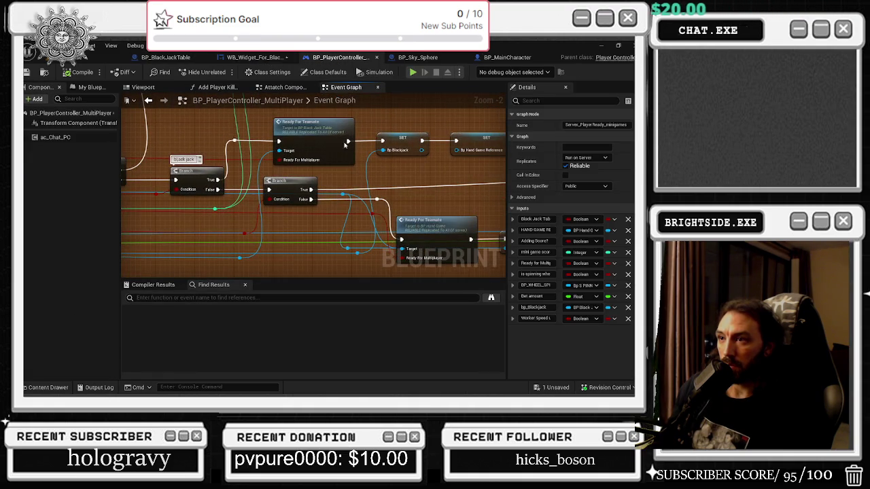
double_click(328, 133)
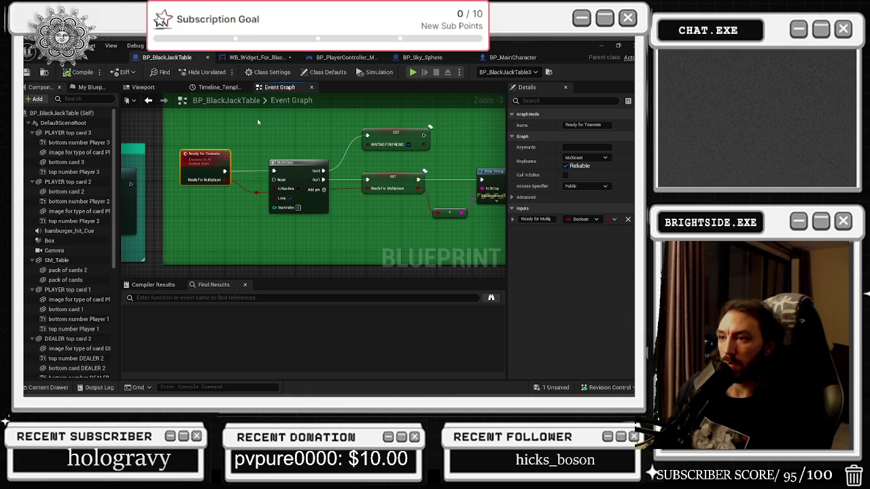
click(297, 181)
mouse_move(406, 217)
mouse_down()
mouse_move(228, 220)
mouse_move(414, 243)
mouse_up()
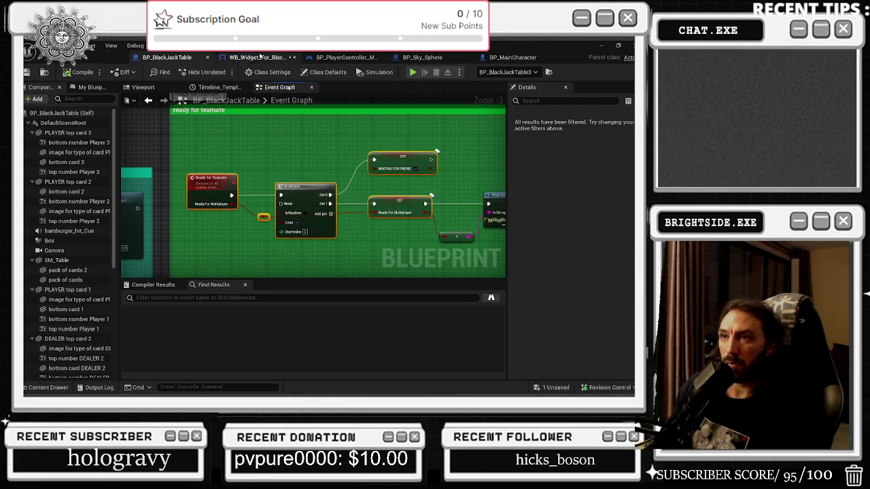
click(260, 58)
mouse_move(224, 149)
mouse_down()
mouse_move(267, 154)
mouse_move(370, 216)
mouse_move(397, 222)
mouse_up()
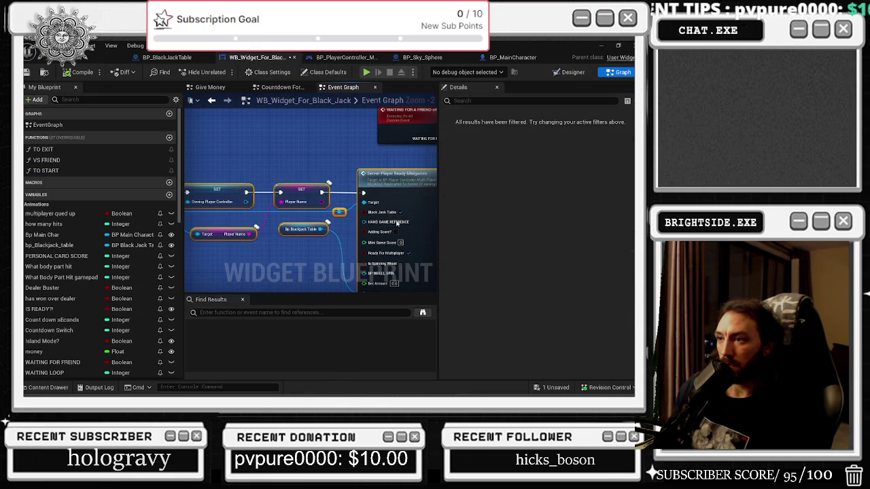
right_click(317, 176)
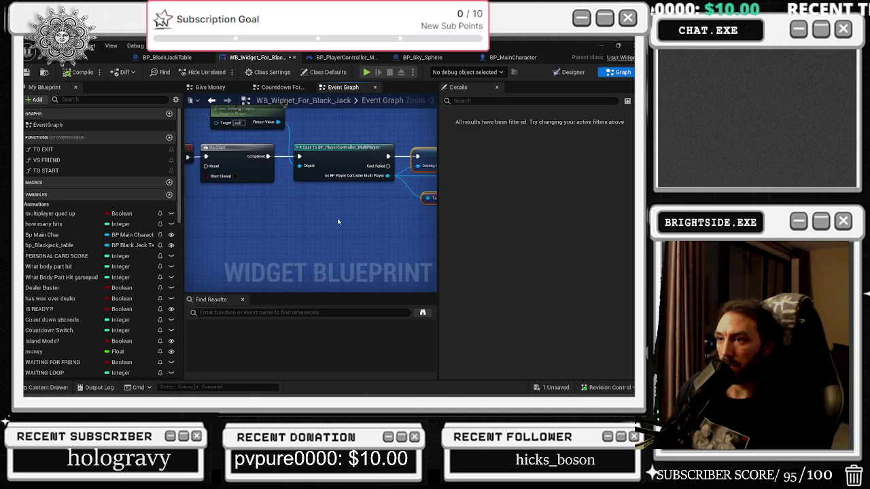
right_click(336, 221)
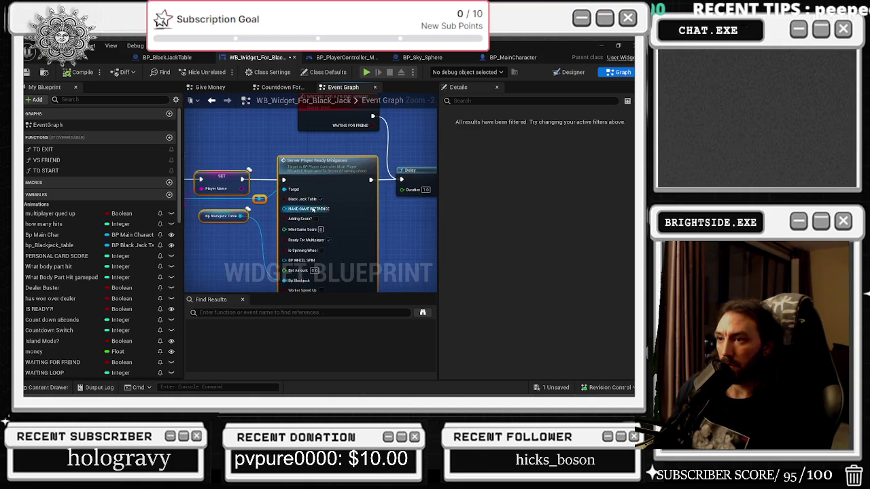
right_click(352, 206)
click(399, 209)
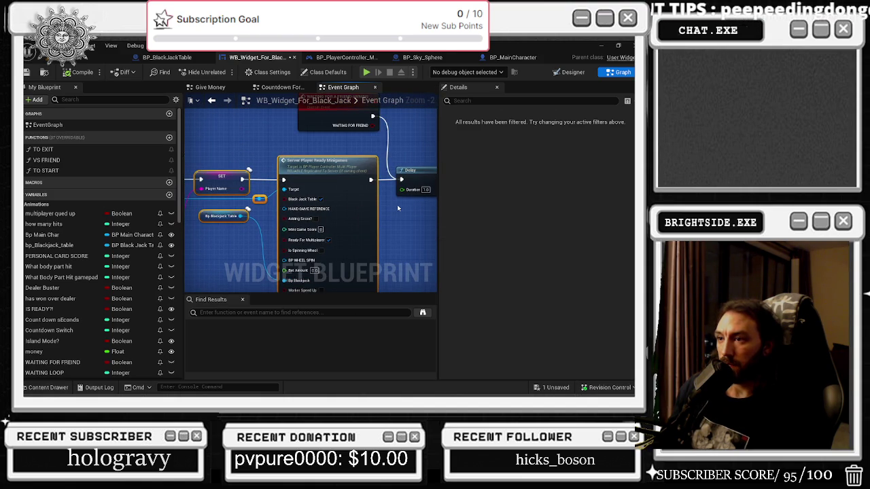
right_click(388, 205)
scroll(340, 204, down, 2)
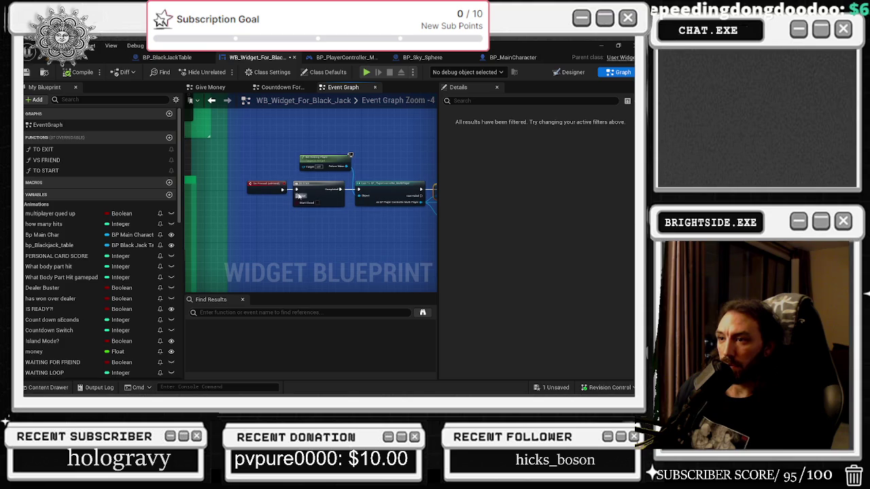
scroll(258, 163, up, 3)
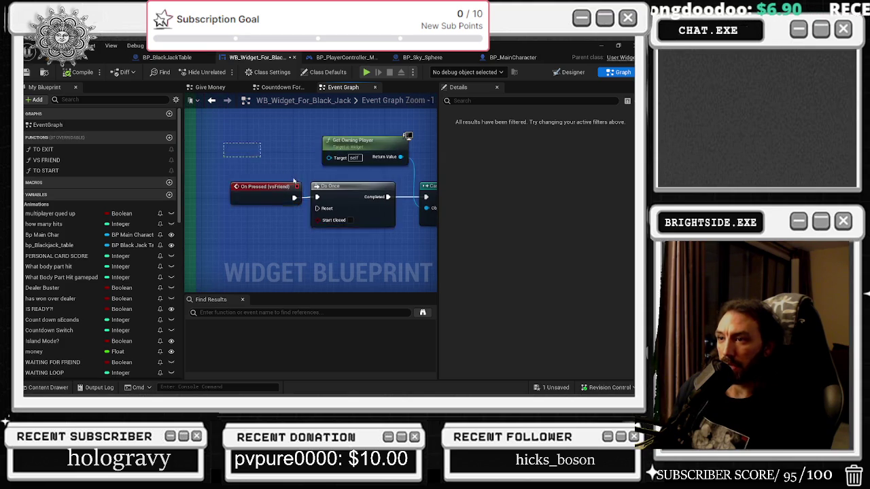
scroll(252, 156, down, 3)
scroll(196, 211, up, 3)
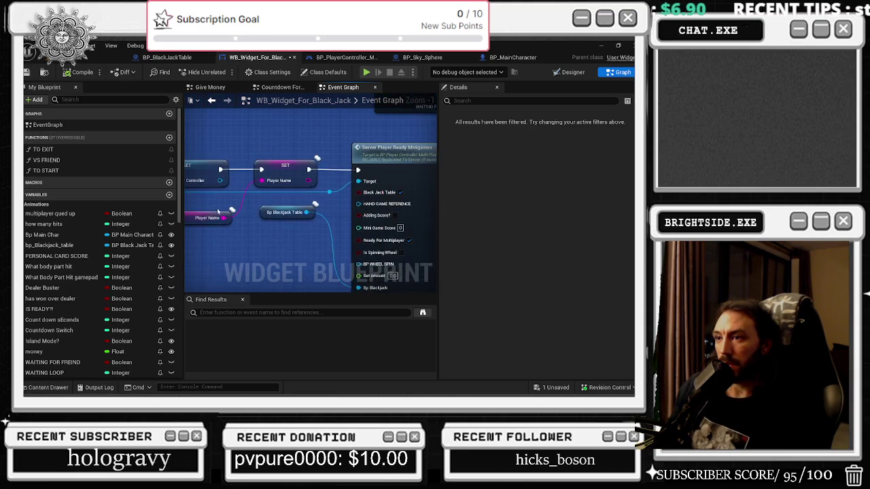
drag(330, 192, 248, 191)
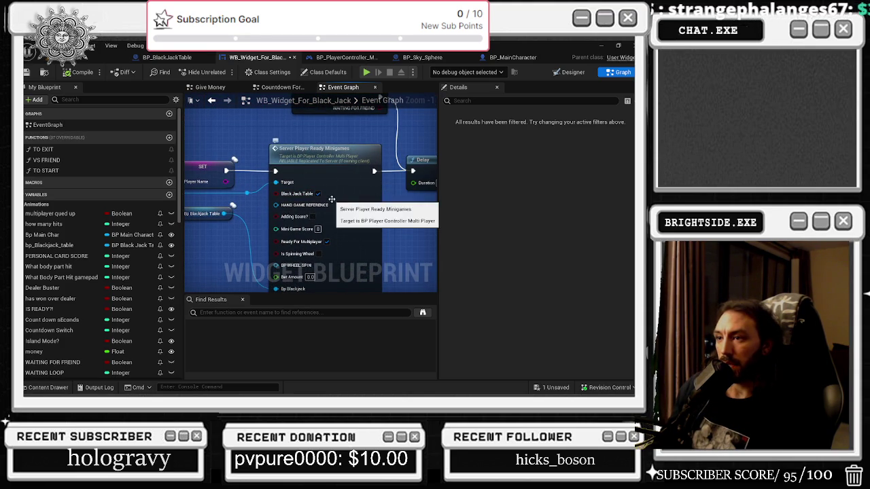
drag(309, 204, 303, 189)
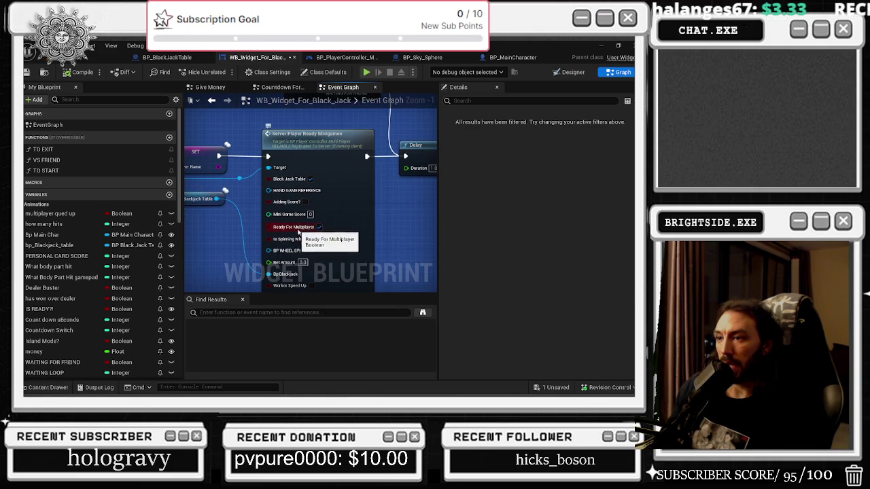
drag(369, 219, 467, 295)
mouse_move(198, 201)
mouse_down()
mouse_move(264, 193)
mouse_move(220, 193)
mouse_up()
mouse_move(385, 222)
mouse_down()
mouse_move(300, 223)
mouse_move(313, 217)
mouse_move(355, 244)
mouse_move(287, 178)
mouse_up()
scroll(266, 195, down, 1)
double_click(355, 244)
mouse_move(337, 131)
mouse_down()
mouse_move(418, 185)
mouse_move(263, 196)
mouse_up()
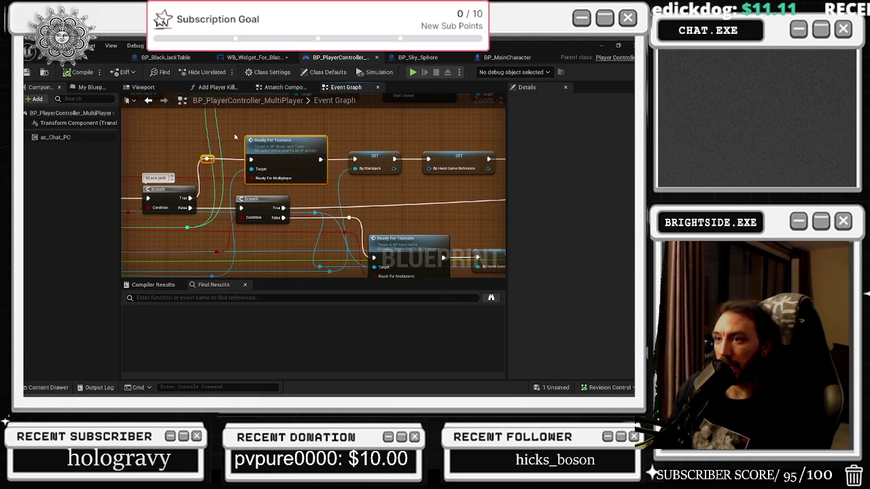
Jump to BP_BlackJackTable's Ready for Teammate event and select it with its MultiGate node.
double_click(298, 170)
mouse_move(240, 147)
mouse_down()
mouse_move(353, 217)
mouse_move(492, 257)
mouse_up()
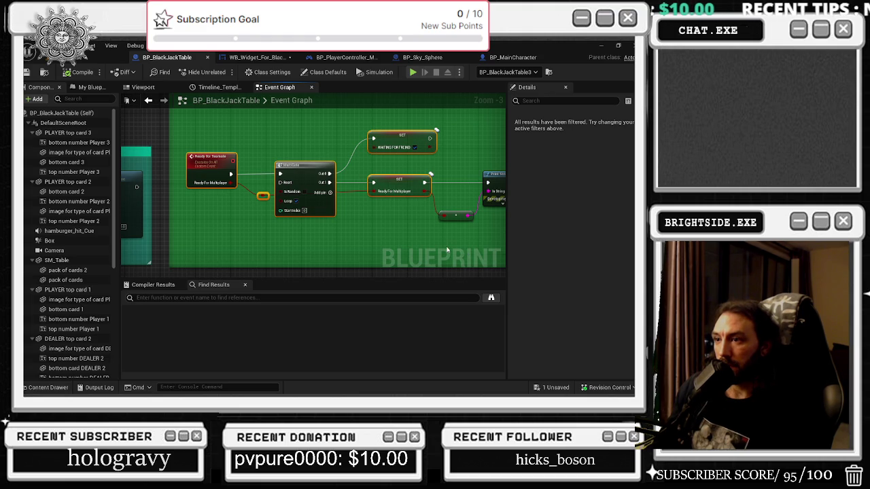
click(147, 100)
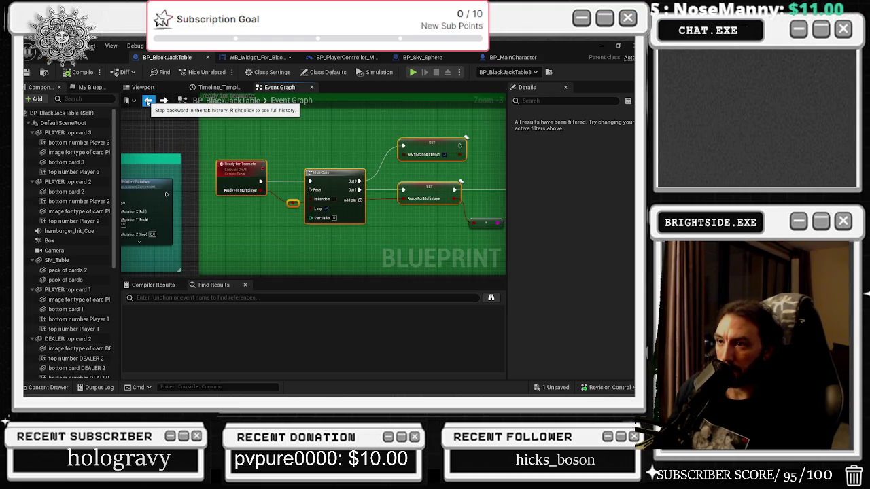
mouse_move(246, 119)
mouse_down()
mouse_move(408, 157)
mouse_move(355, 148)
mouse_move(376, 180)
mouse_up()
Add a Print String node with the message 'Waiting for a friend'.
text(print string)
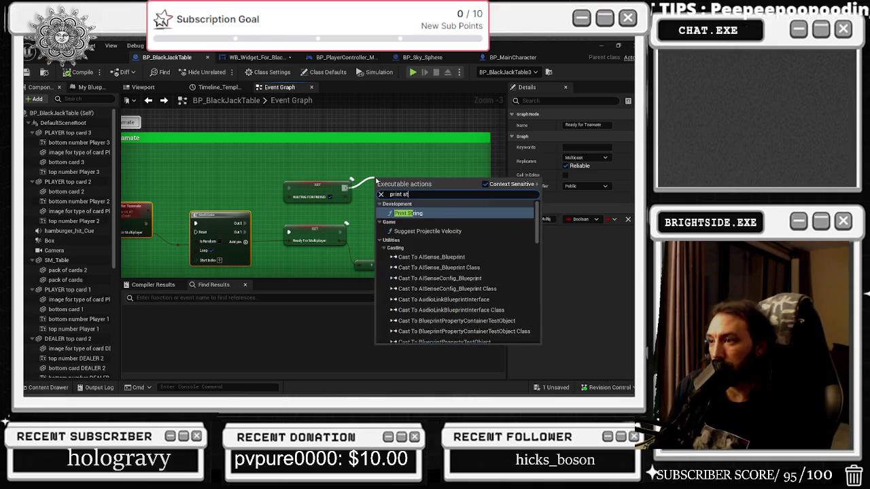
key(Return)
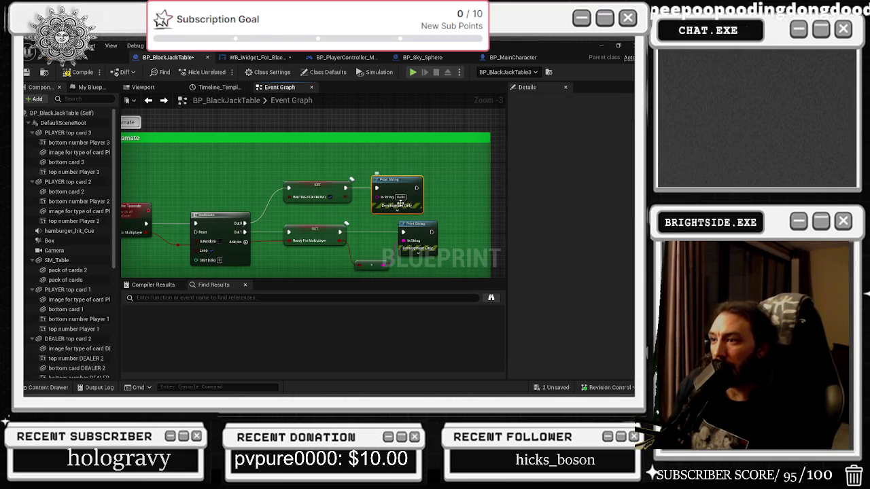
click(405, 197)
text(Waiting for a friend)
key(Return)
Give that Print String a 12-second duration and red text colour.
drag(457, 169, 313, 184)
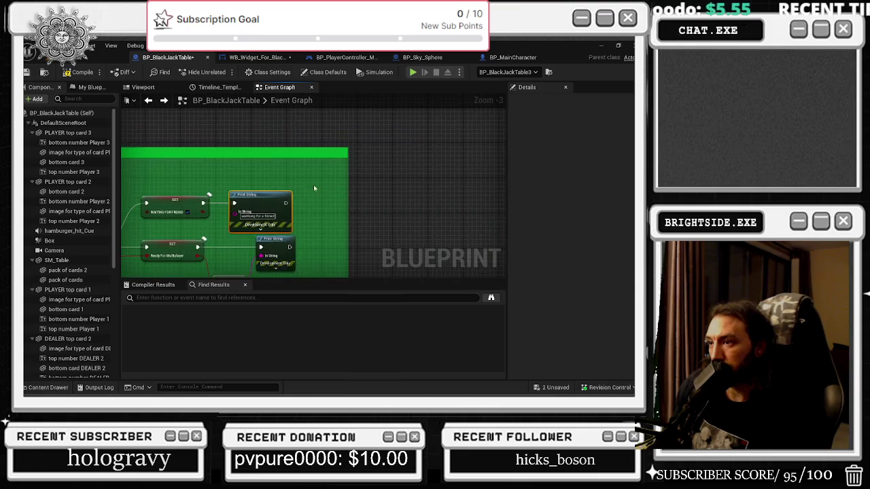
scroll(313, 185, up, 3)
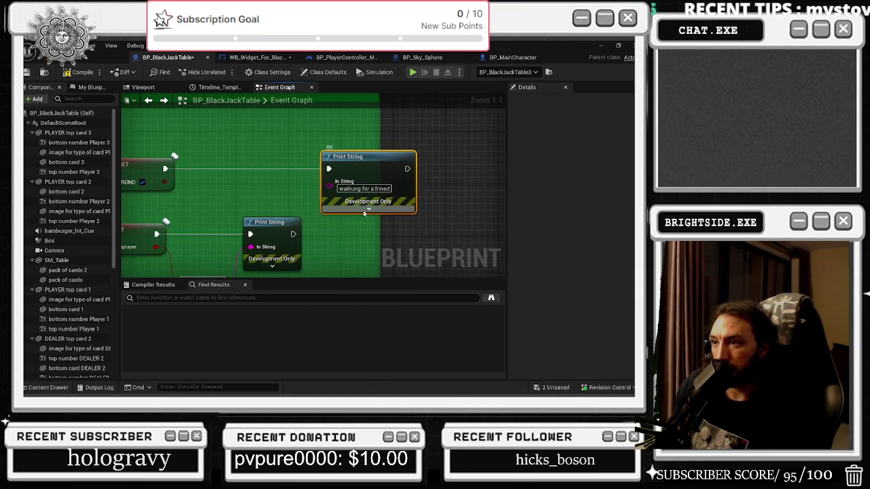
click(365, 210)
text(12)
key(Return)
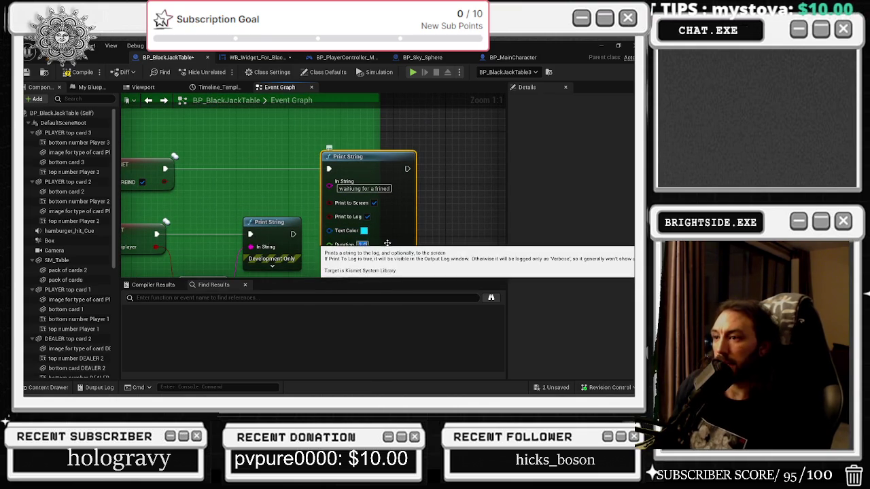
click(353, 230)
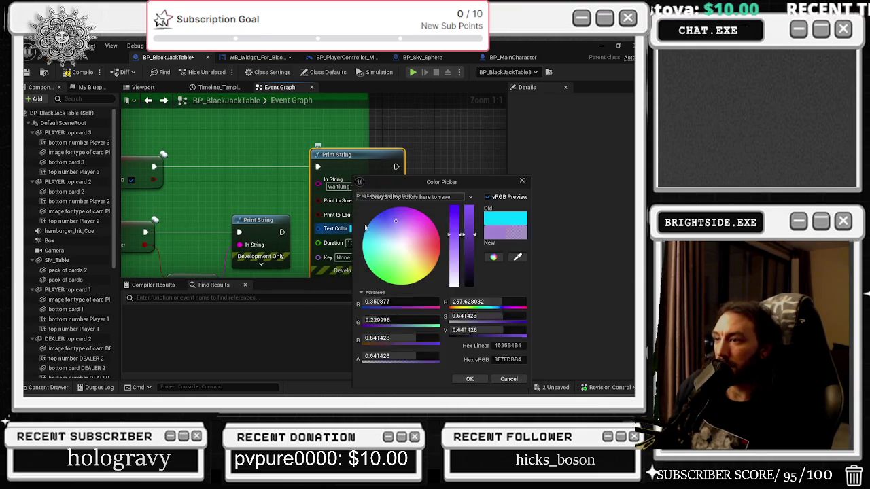
click(429, 262)
click(468, 379)
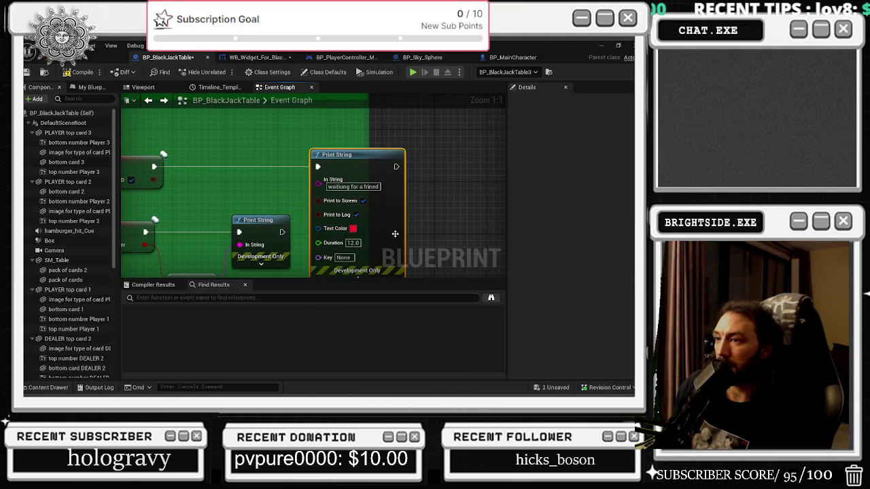
Extend the second Print String's text with 'for muiltiplayer'.
mouse_move(384, 214)
mouse_down()
mouse_move(506, 252)
mouse_move(398, 211)
mouse_up()
drag(323, 153, 136, 139)
mouse_move(430, 223)
mouse_down()
mouse_move(360, 149)
mouse_move(376, 184)
mouse_up()
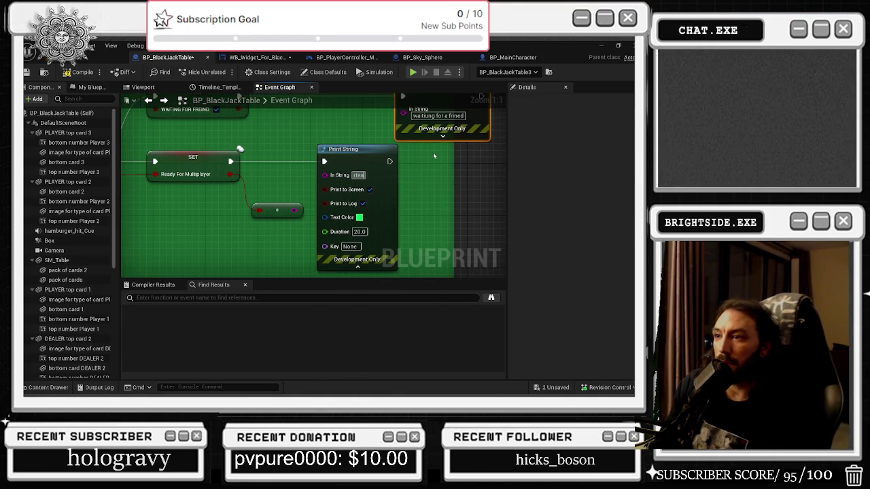
text(for muiltiplayer)
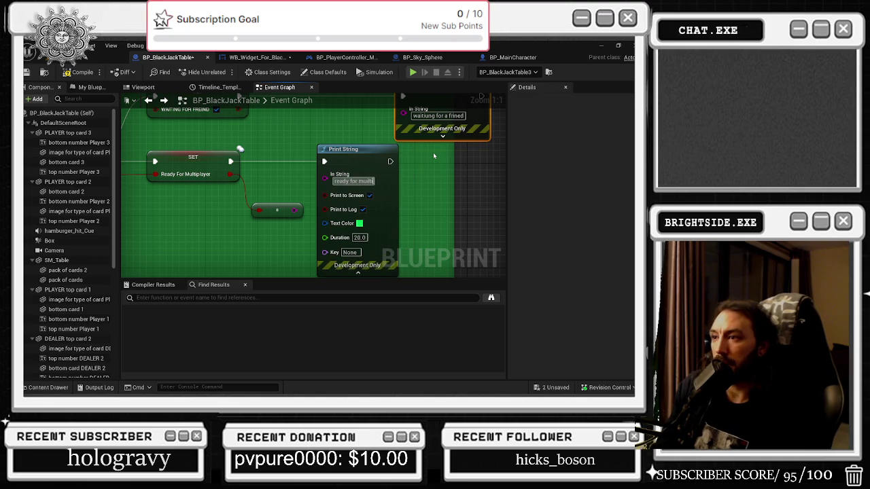
click(250, 129)
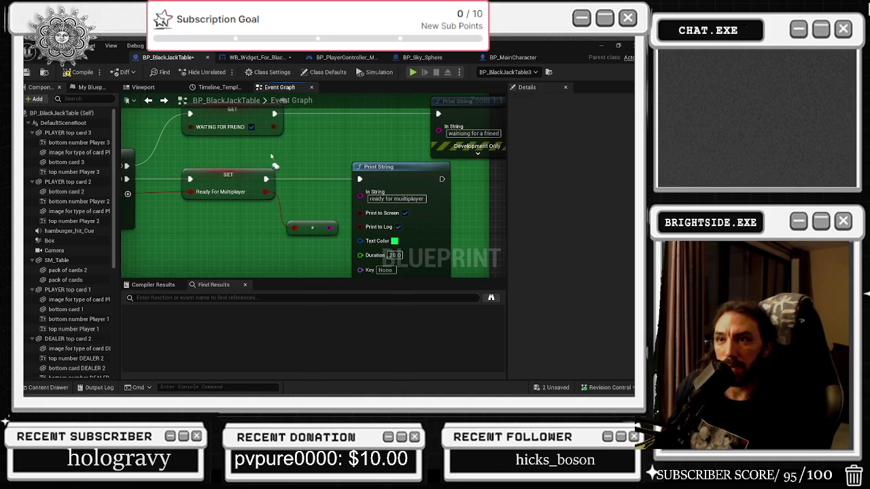
drag(249, 129, 285, 147)
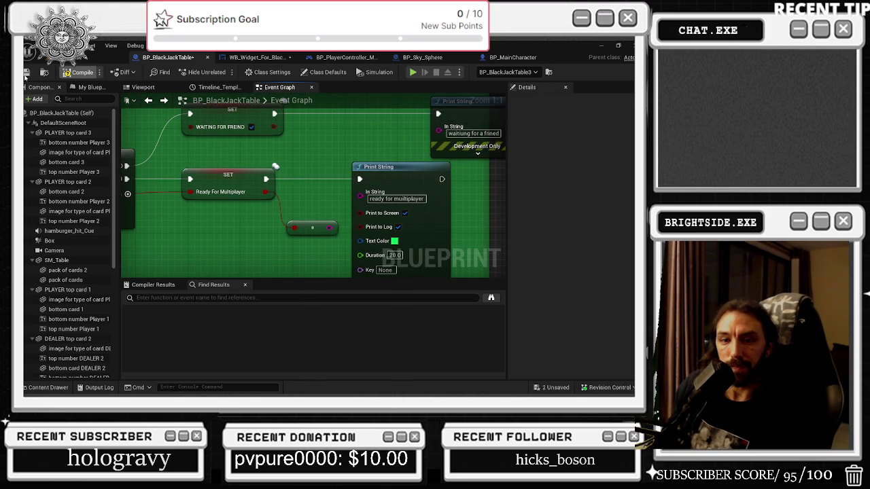
Save BP_BlackJackTable and the remaining unsaved asset through Save Selected, then glance at the level.
click(25, 74)
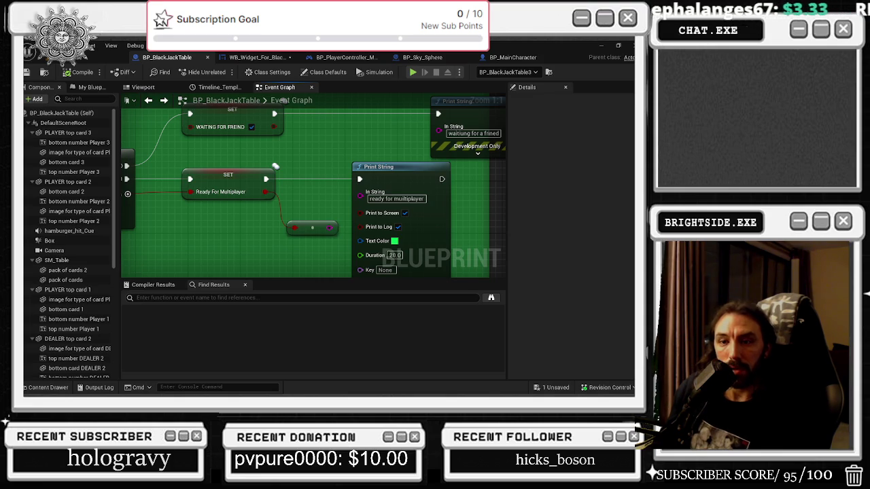
click(556, 388)
click(395, 317)
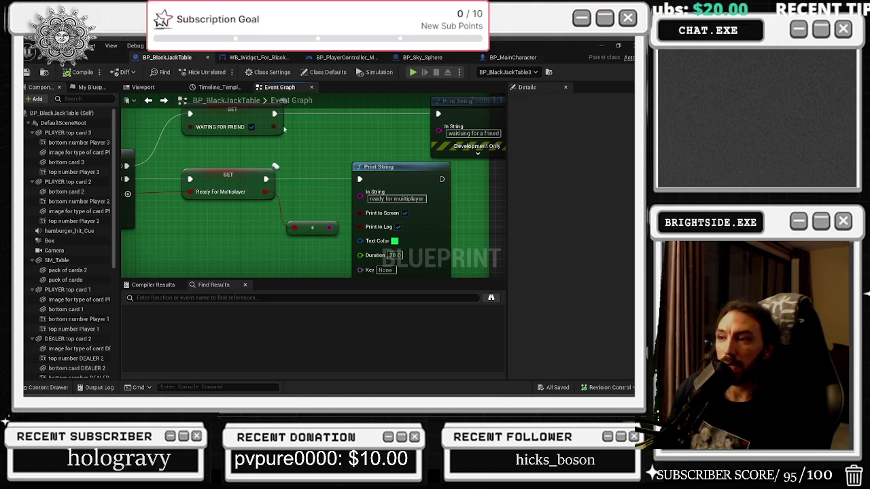
click(102, 57)
click(172, 59)
Save the current level and start a Play-in-Editor multiplayer session.
click(75, 65)
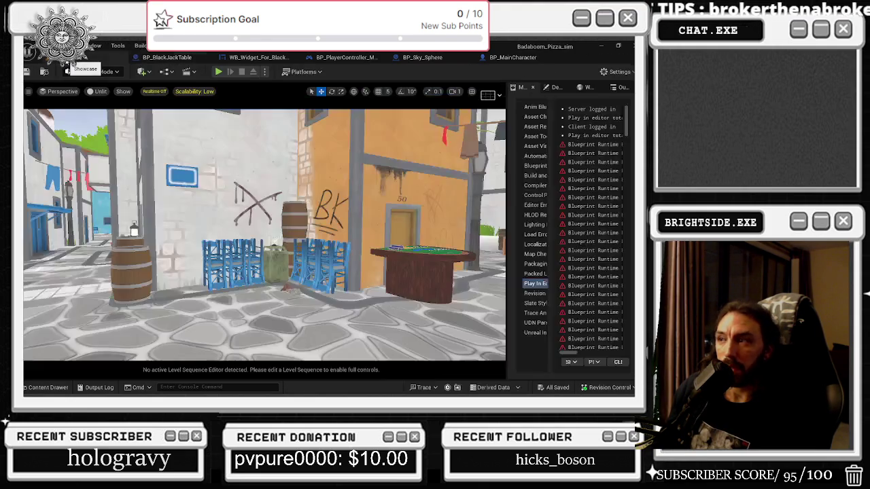
key(ctrl+s)
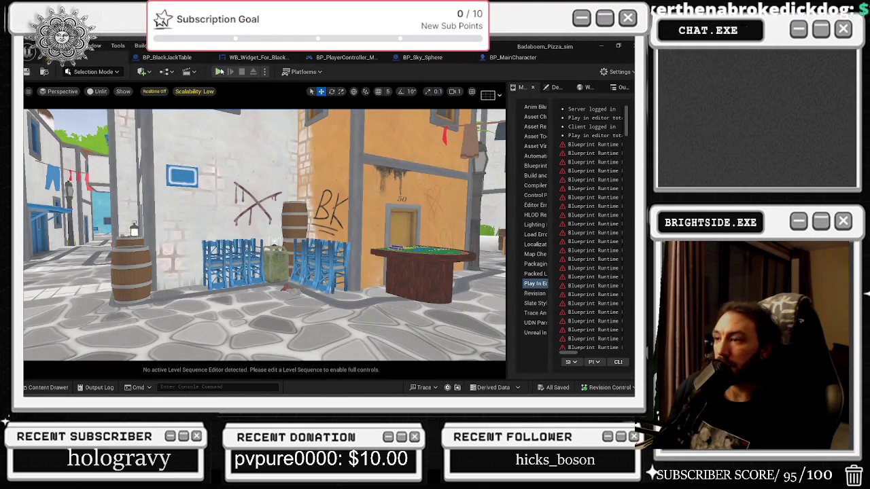
click(218, 71)
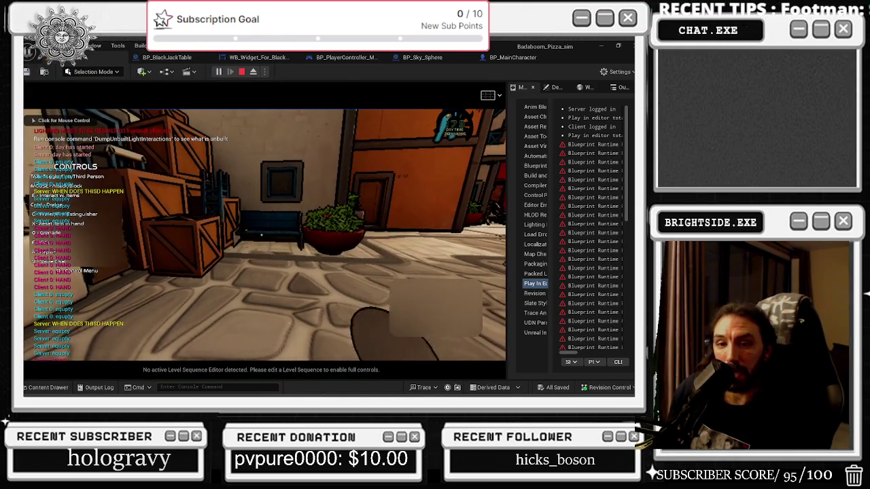
Walk the server player up to the blackjack table and sit down to play a hand.
click(265, 234)
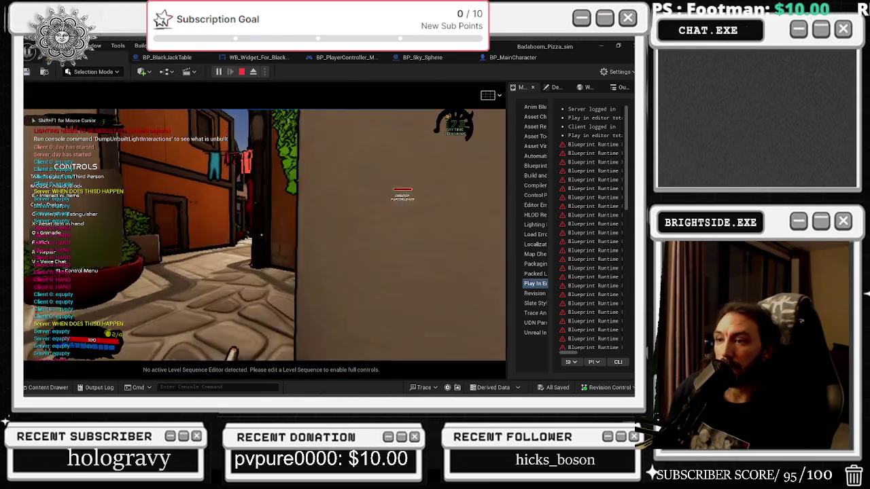
key(w)
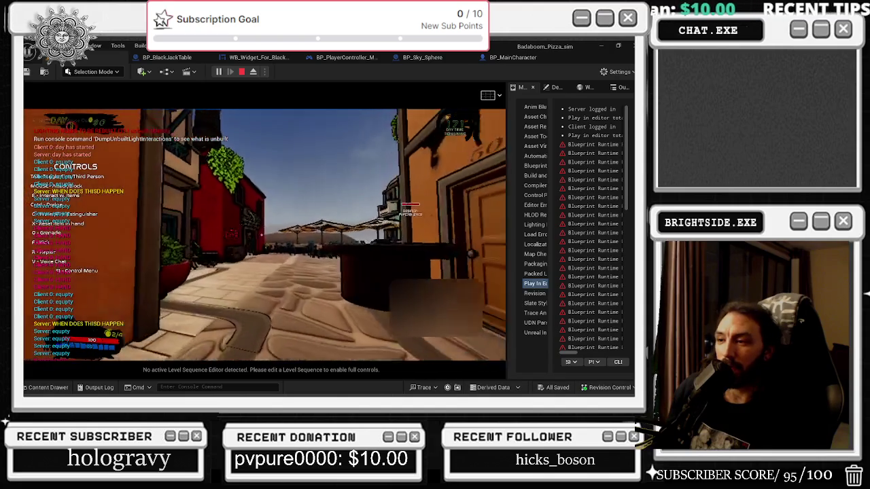
key(w)
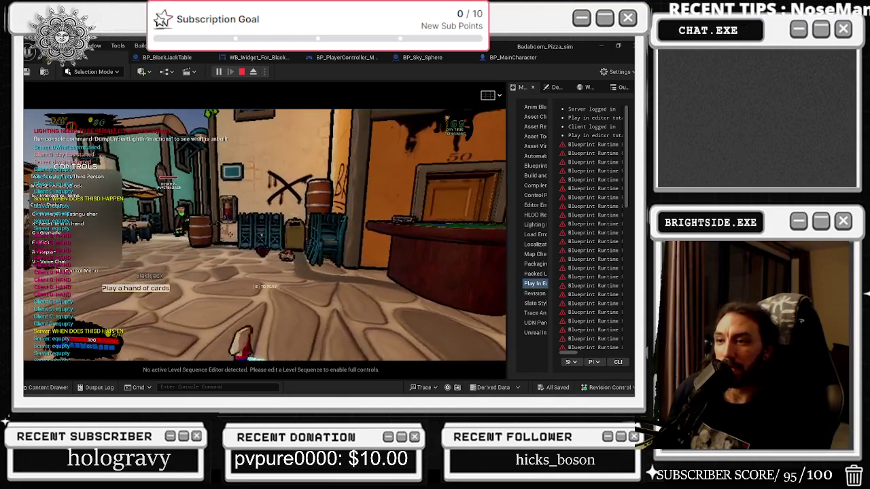
key(w)
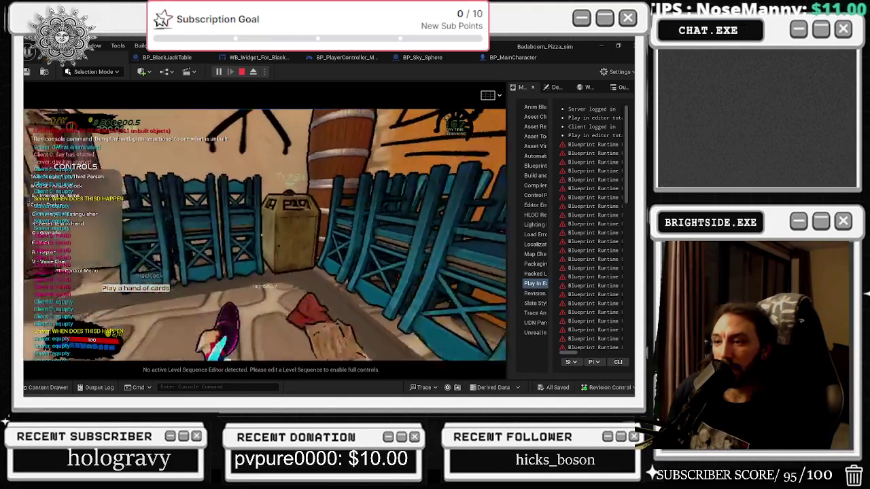
key(w)
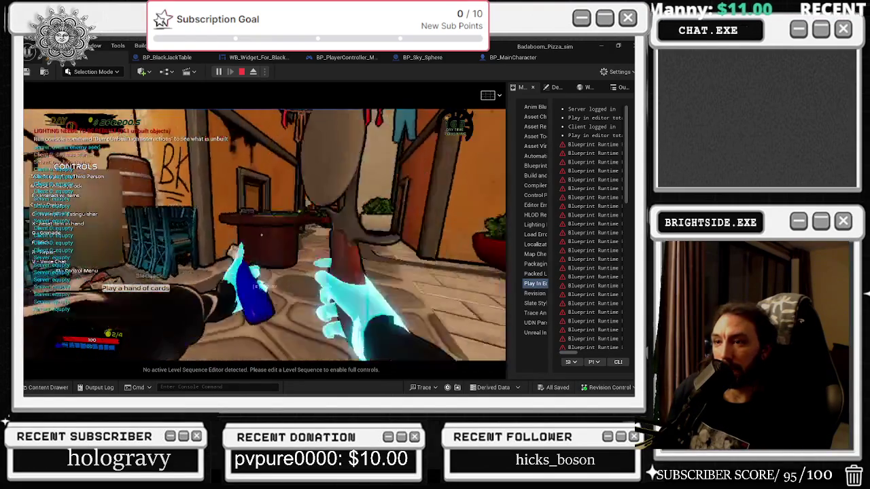
key(e)
key(alt+Tab)
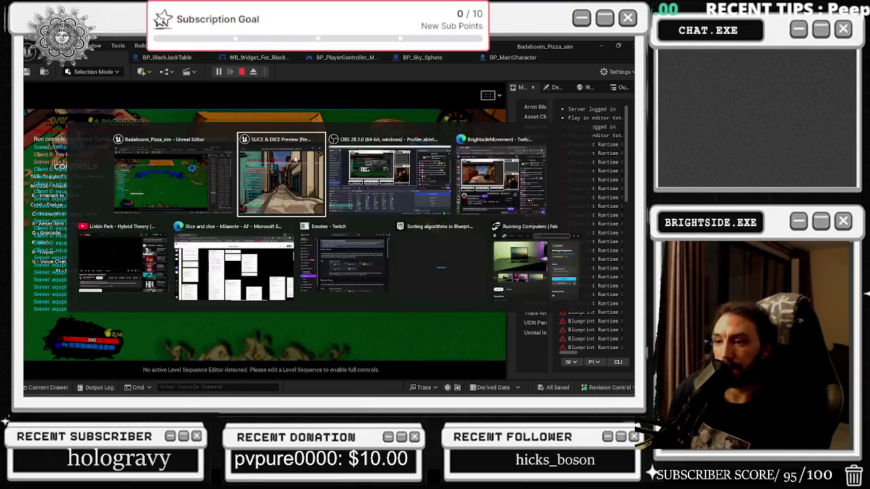
Have the client player join the blackjack table, and move its preview window to the right side.
click(301, 178)
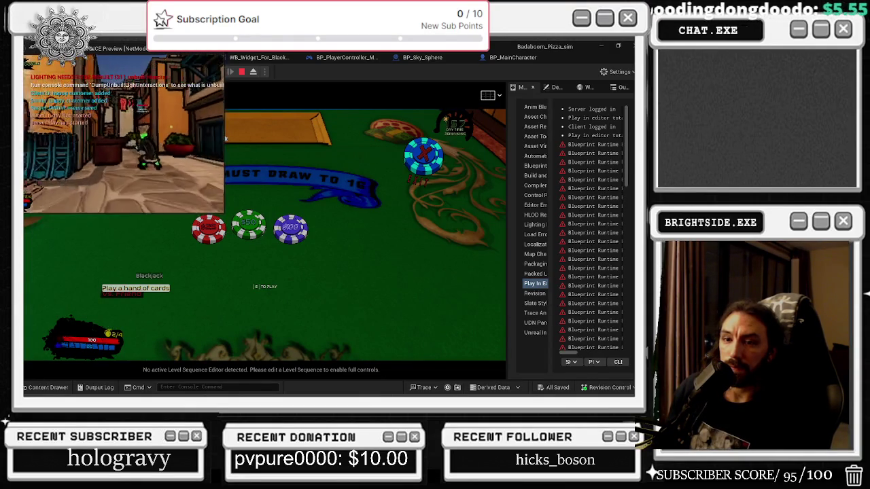
key(e)
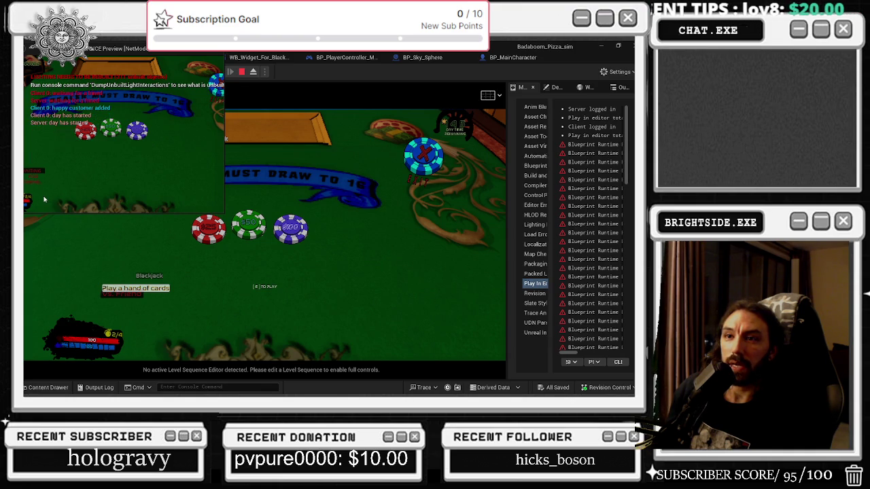
mouse_move(124, 48)
mouse_down()
mouse_move(446, 127)
mouse_move(485, 125)
mouse_up()
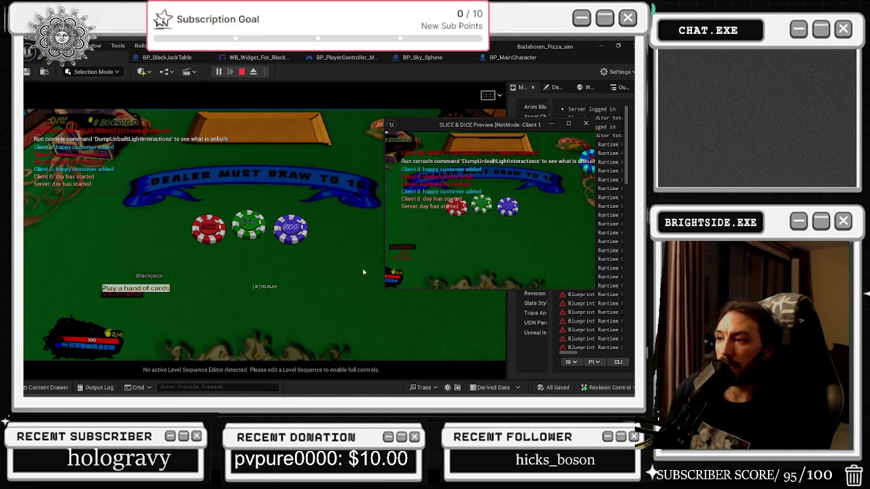
Deal hands to both players (server 18, client 13, dealer showing 4), compare them, then minimise the client window.
click(127, 292)
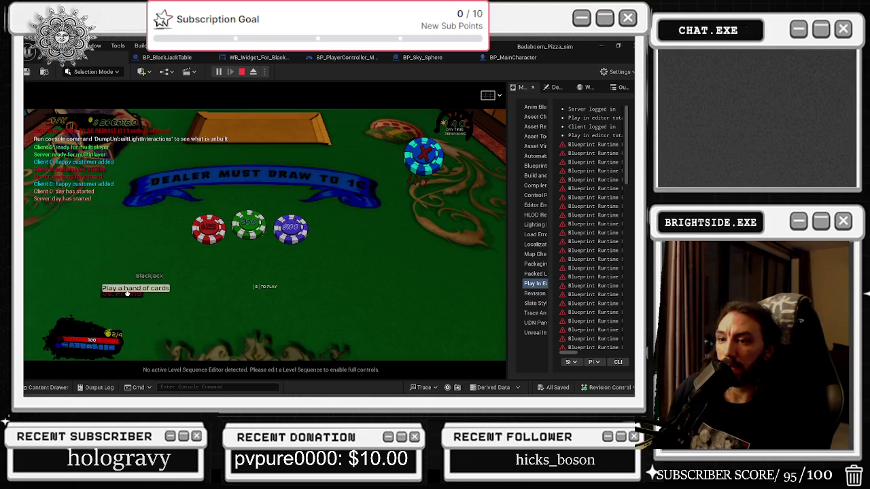
key(alt+Tab)
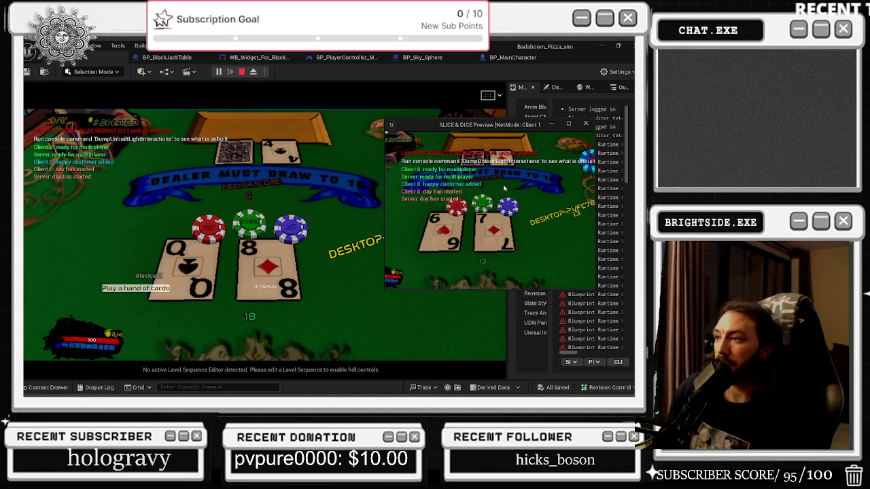
mouse_move(483, 125)
mouse_down()
mouse_move(523, 68)
mouse_move(513, 73)
mouse_up()
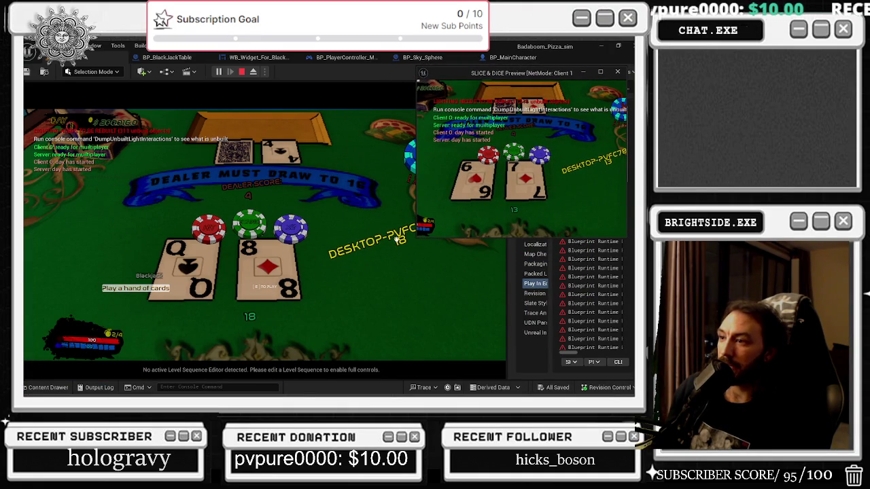
drag(418, 238, 319, 317)
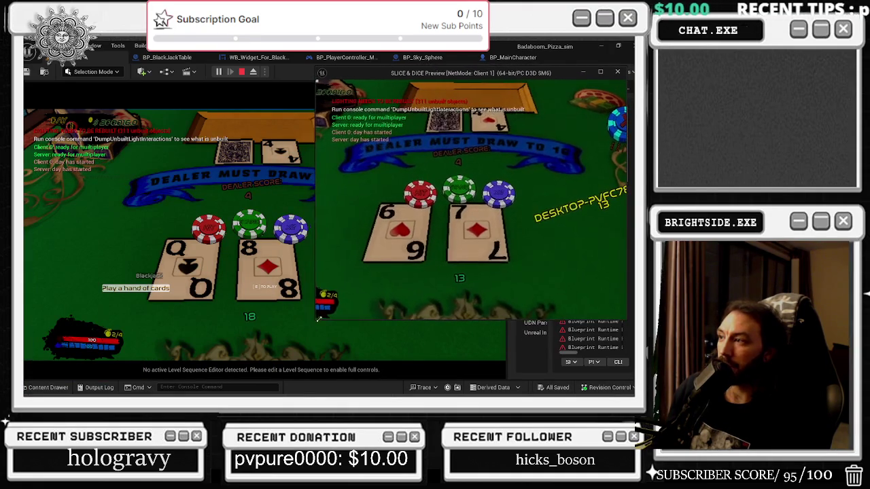
mouse_move(476, 76)
mouse_down()
mouse_move(474, 121)
mouse_move(408, 92)
mouse_move(503, 87)
mouse_move(474, 89)
mouse_move(482, 85)
mouse_up()
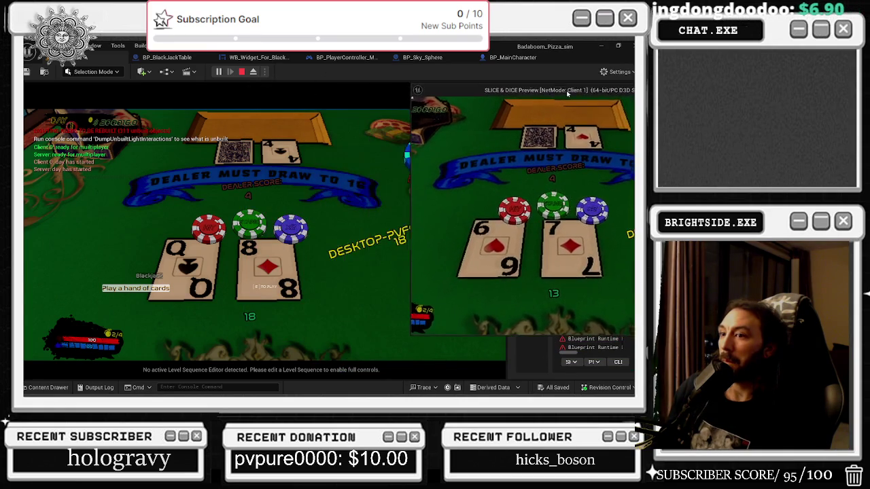
click(590, 79)
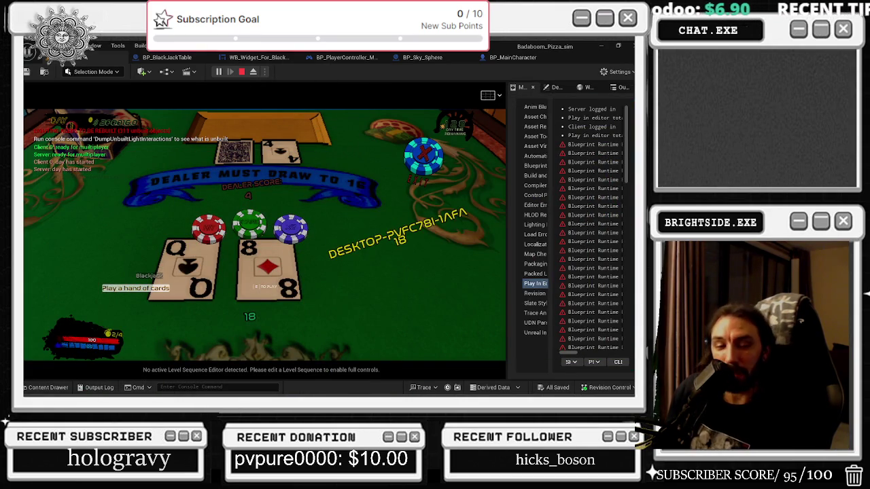
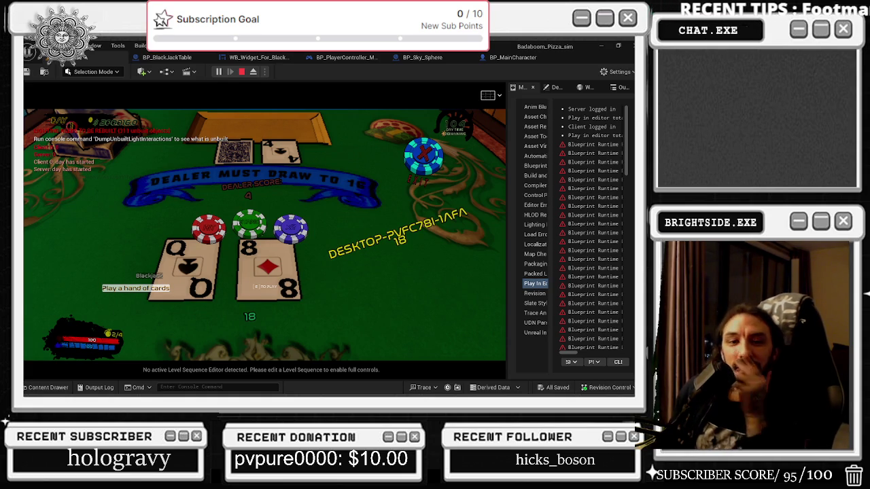
Show the gameplay debugger overlay and switch the side panel to the level's Outliner actor list.
key(apostrophe)
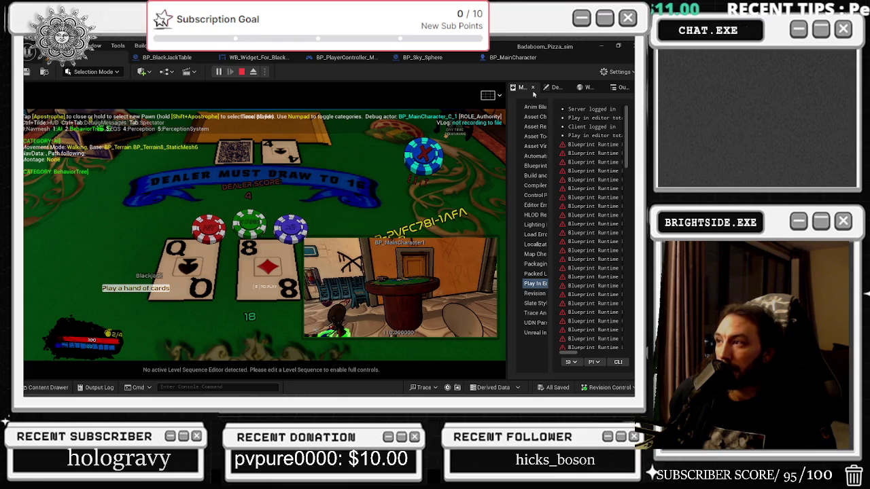
click(587, 88)
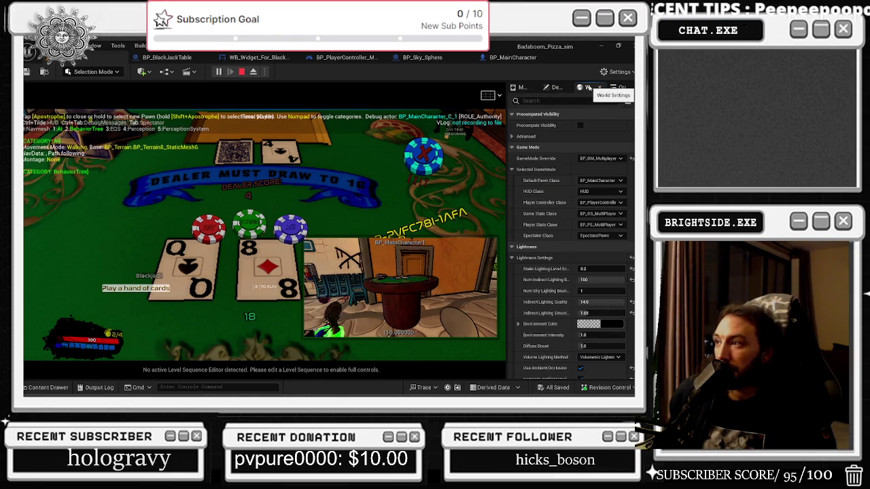
click(620, 87)
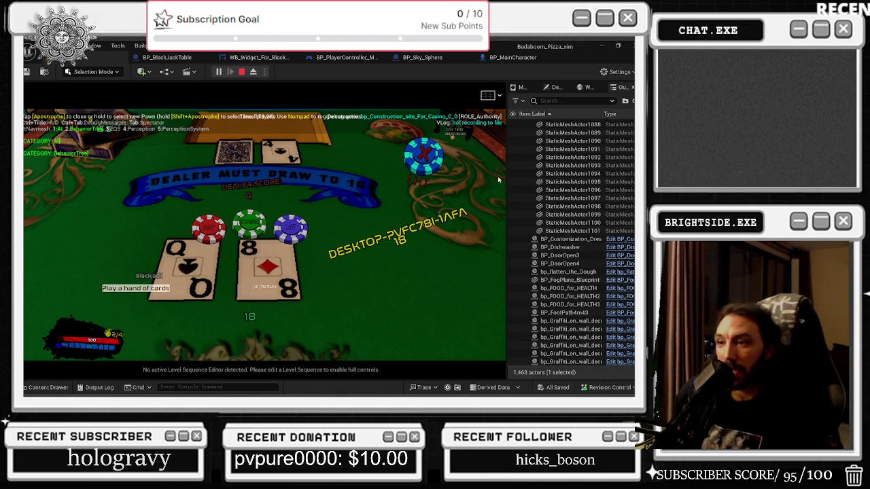
Widen the game viewport, bet a chip, and place the Client 1 preview window over the viewport.
drag(509, 171, 538, 170)
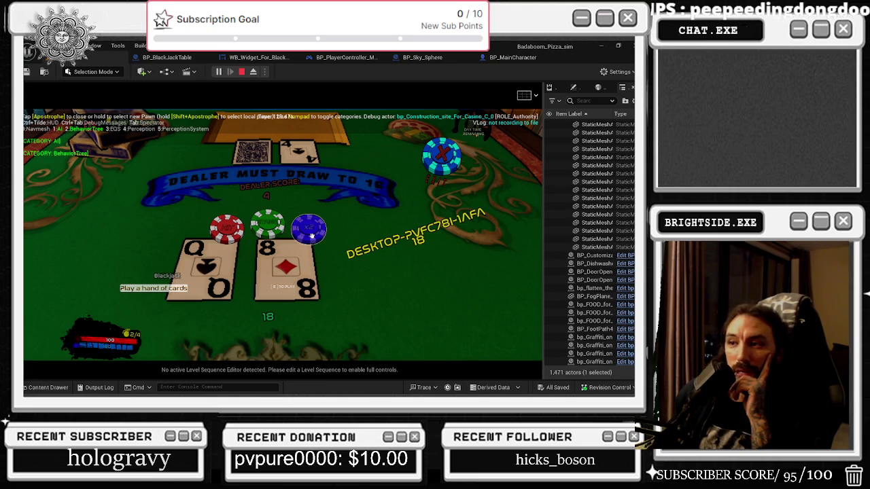
click(269, 230)
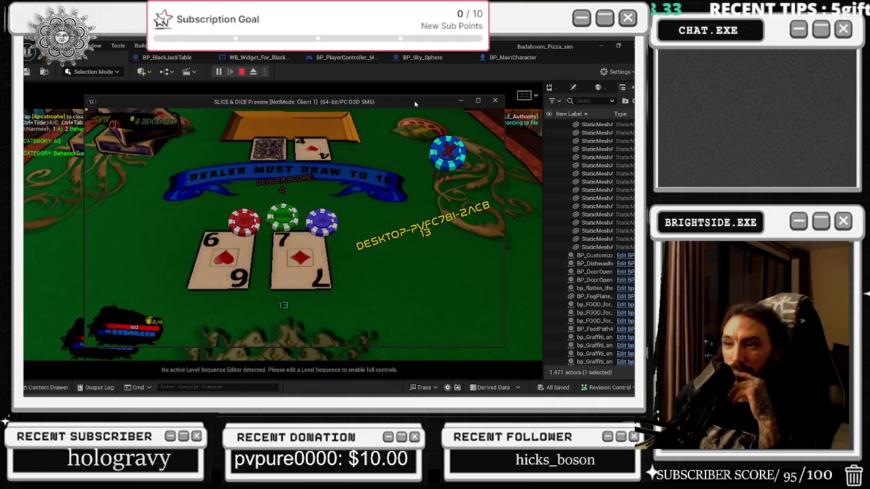
mouse_move(367, 35)
mouse_down()
mouse_move(564, 94)
mouse_move(502, 106)
mouse_up()
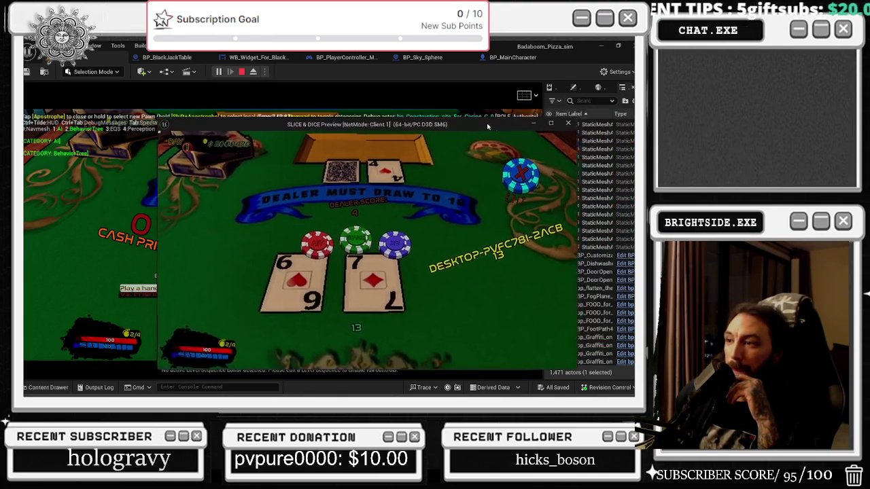
As Client 1, bet a chip and stand on 20 (9 and Ace), then return to the main editor.
click(403, 231)
drag(298, 105, 389, 82)
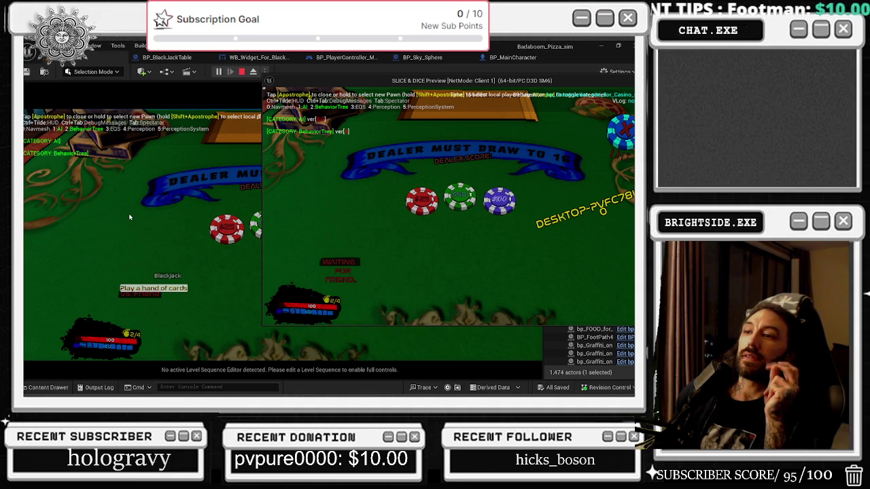
click(487, 201)
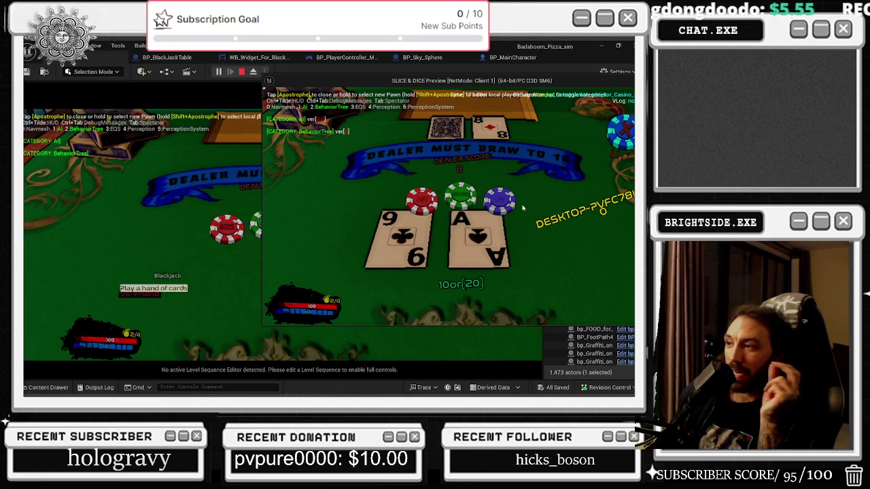
click(482, 203)
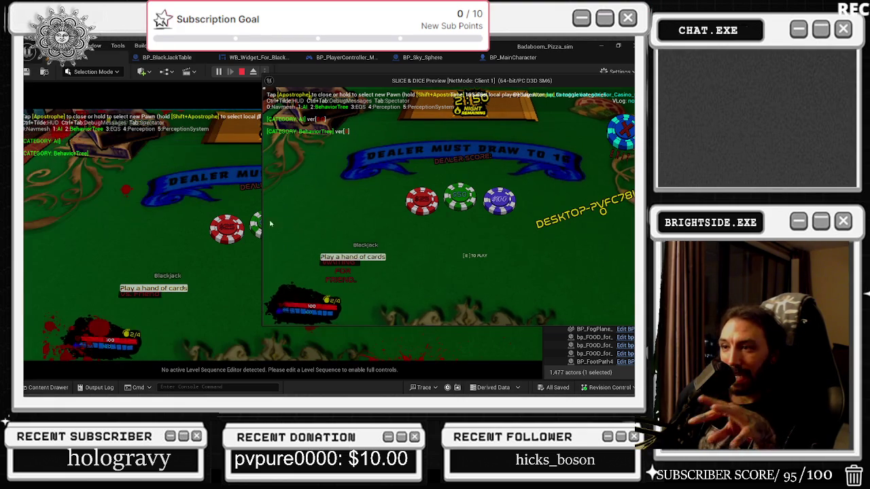
click(149, 201)
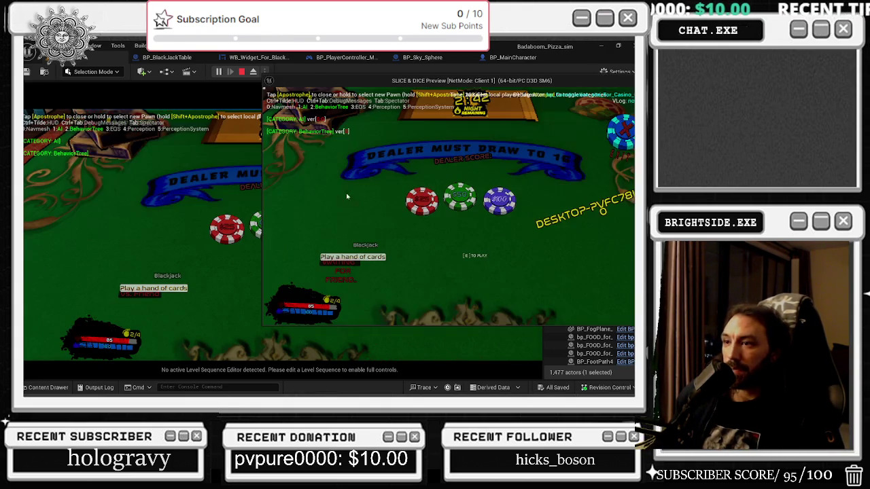
key(alt+Tab)
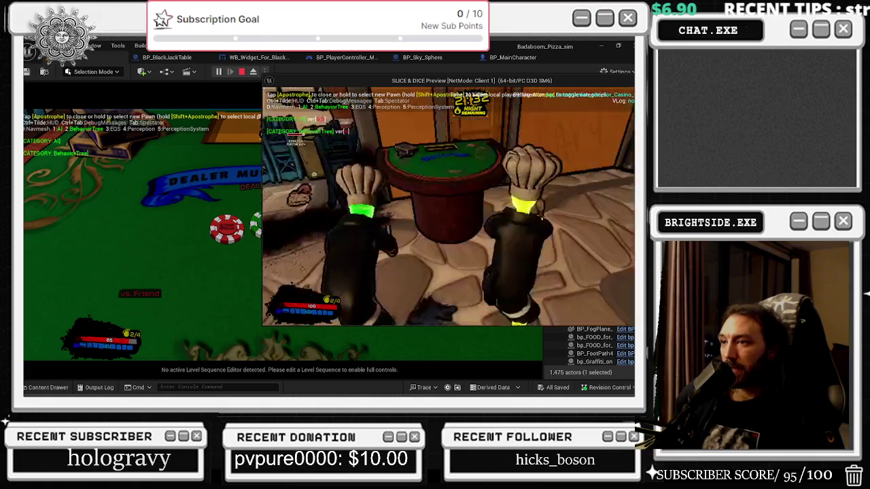
Walk the server player up to the blackjack table, then release the mouse with Shift+F1.
key(alt+Tab)
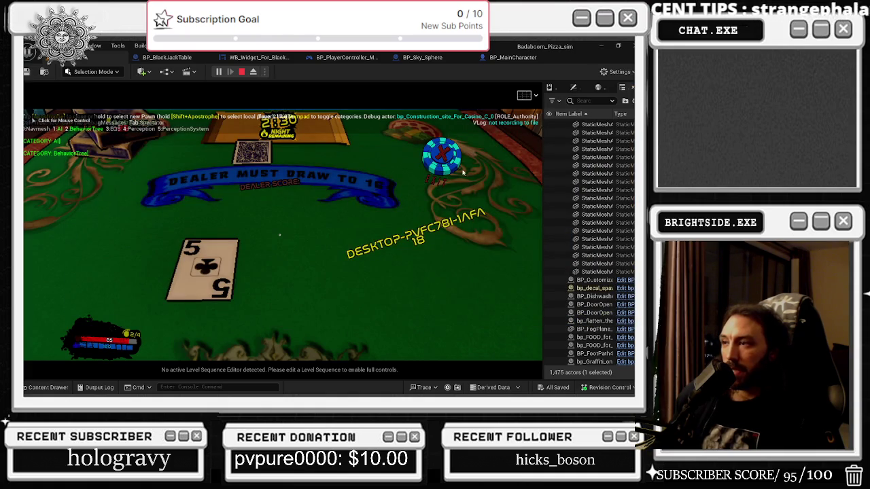
click(297, 229)
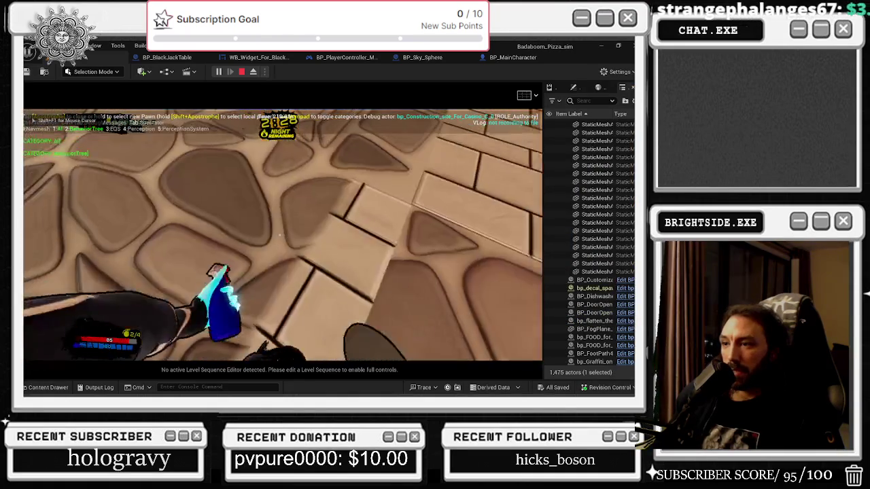
key(w)
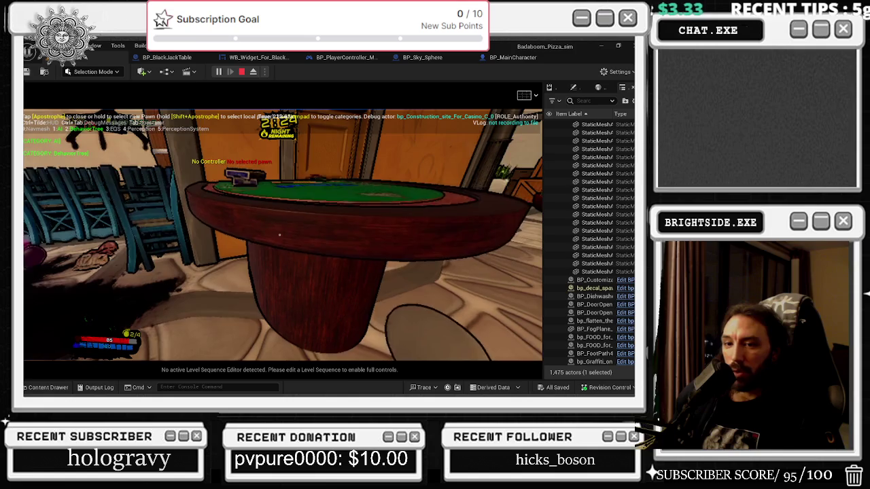
key(e)
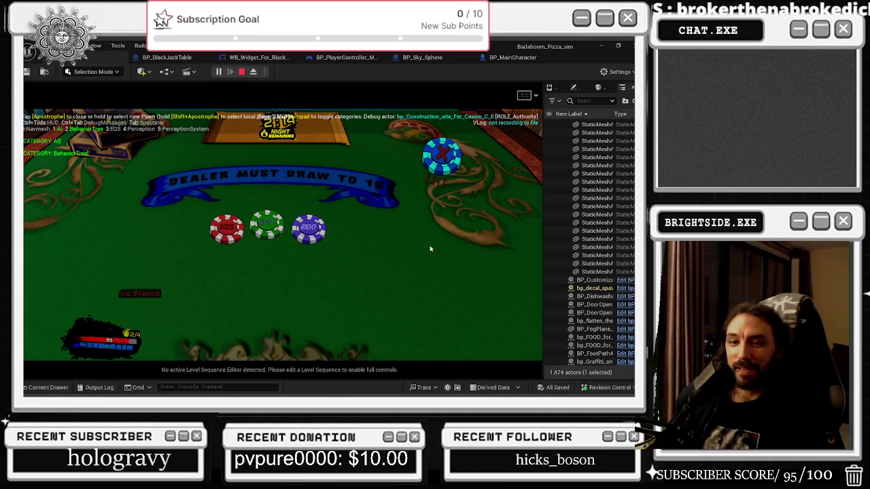
key(shift+F1)
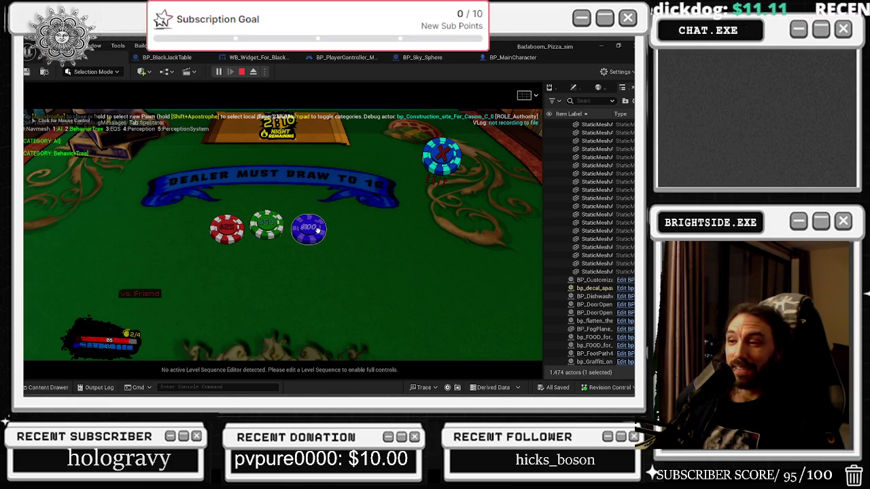
Bet the $500 chip and stand on 17 as the server player.
click(317, 231)
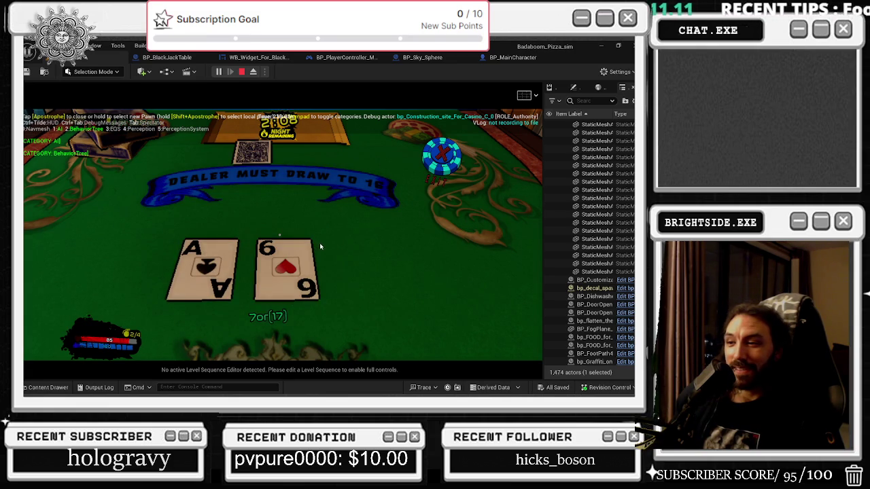
click(269, 219)
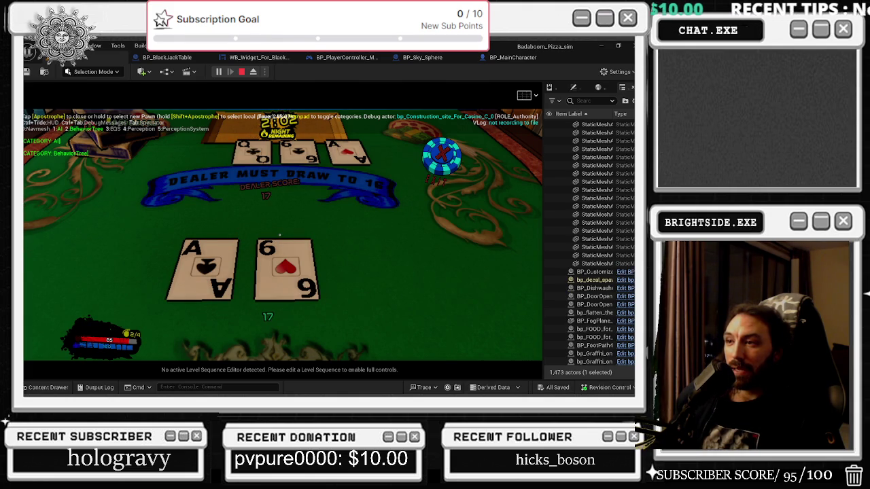
key(alt+Tab)
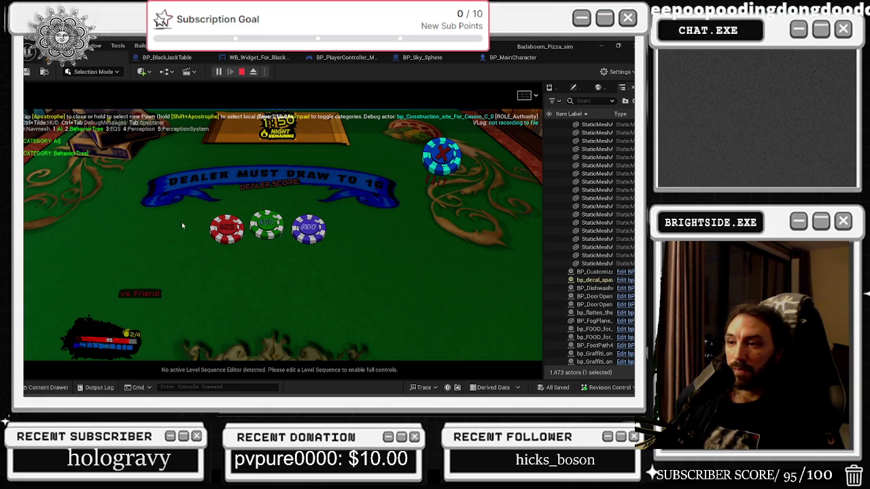
Deal another hand, stand on blackjack 21, start a vs. Friend match, and bring up the second client.
click(310, 230)
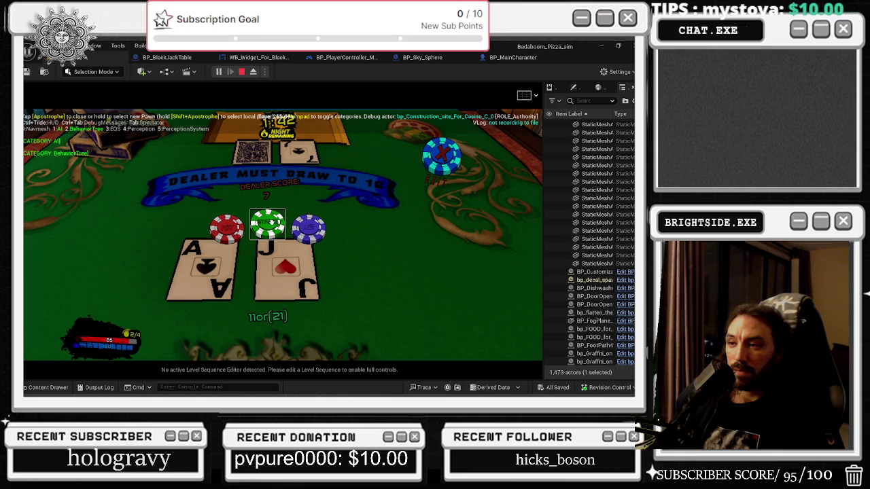
click(267, 224)
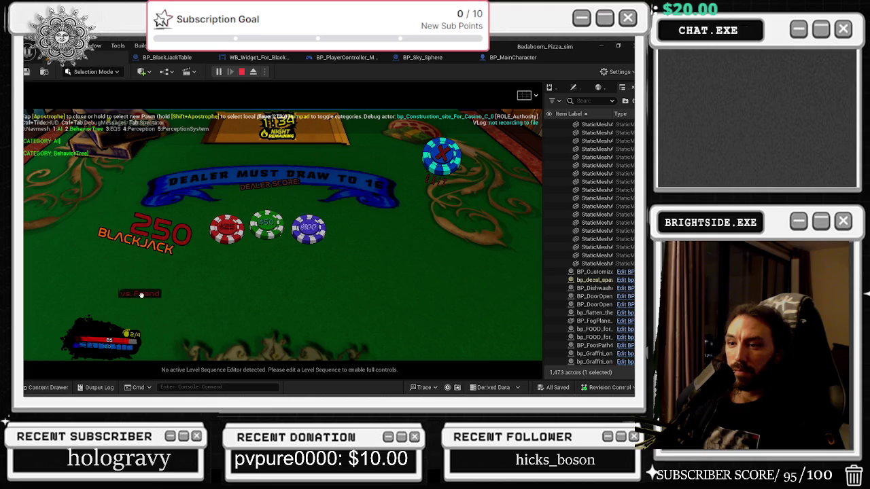
click(139, 294)
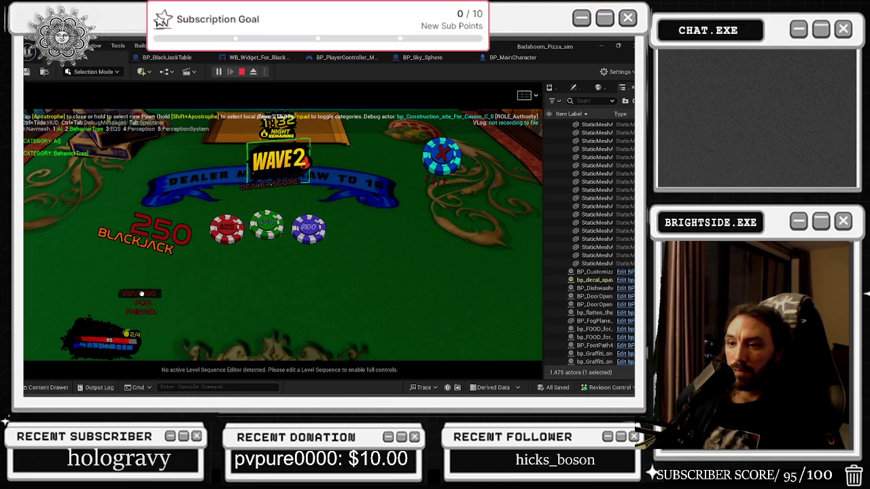
key(alt+Tab)
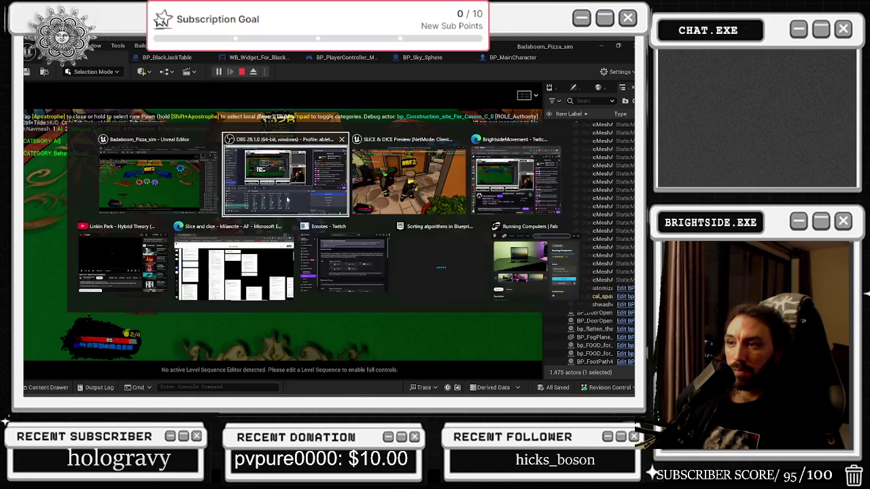
click(356, 199)
In the second client, switch to the top-down table view and start the vs. Friend round.
key(e)
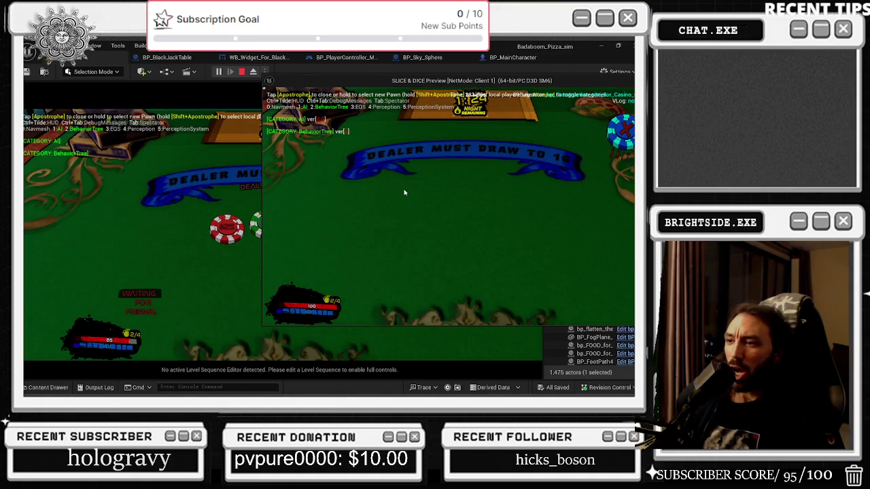
click(345, 262)
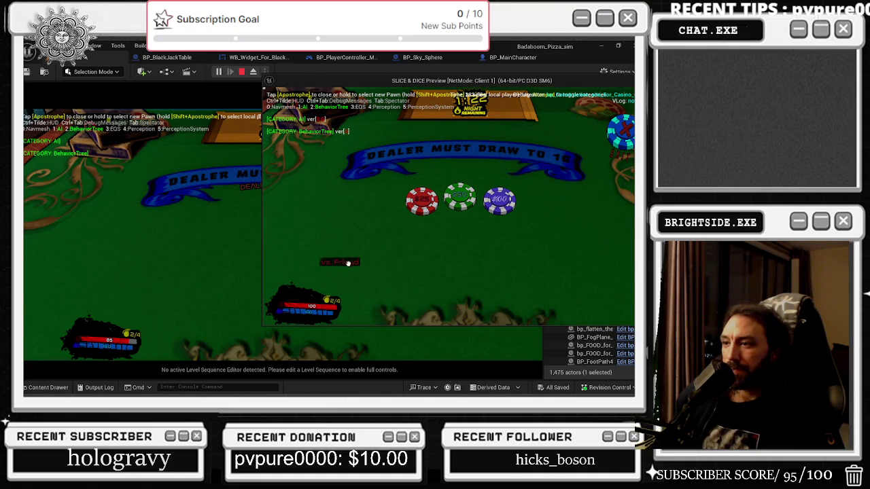
click(345, 263)
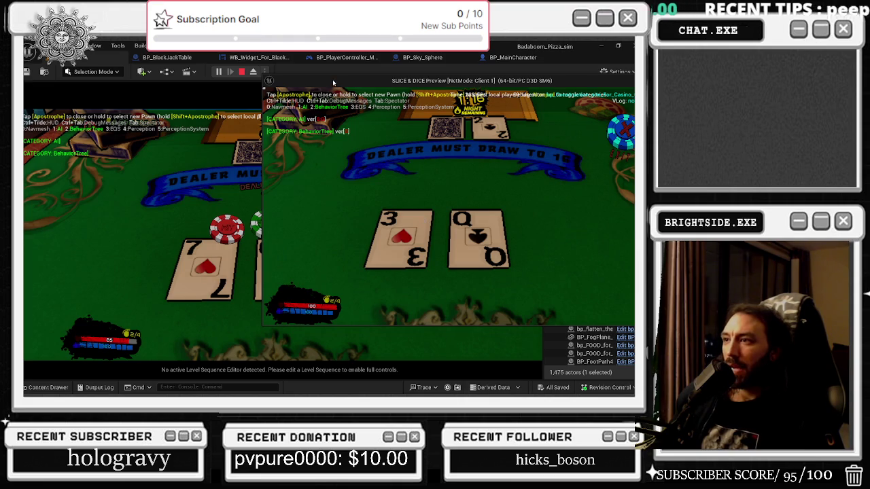
Reposition the second client's window and hit the first player's hand to 23.
mouse_move(333, 82)
mouse_down()
mouse_move(347, 98)
mouse_move(490, 111)
mouse_move(424, 103)
mouse_up()
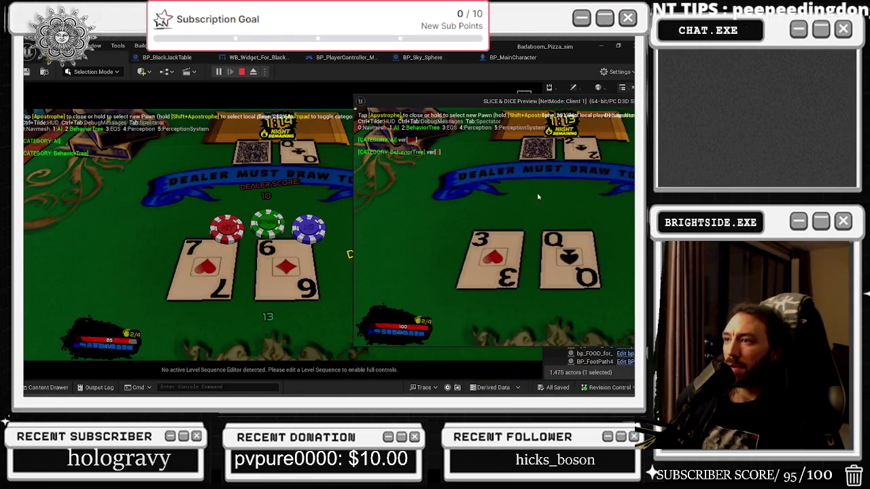
drag(534, 121, 332, 103)
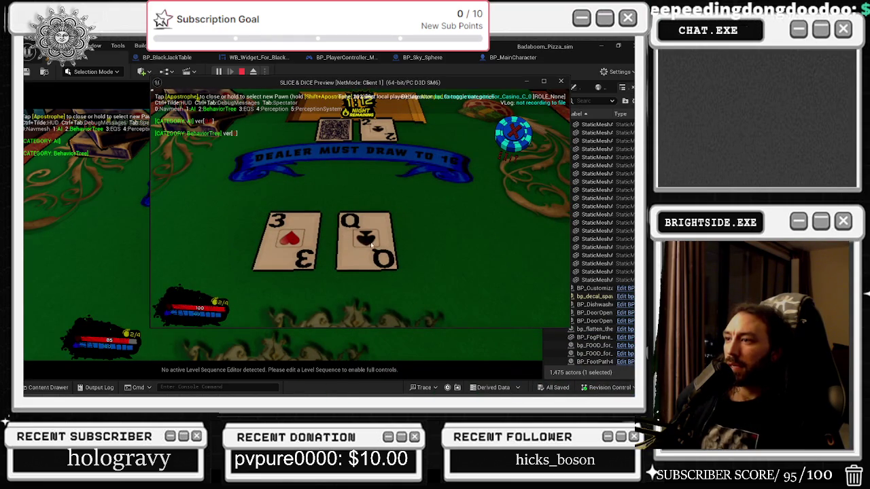
mouse_move(270, 83)
mouse_down()
mouse_move(321, 96)
mouse_move(524, 89)
mouse_move(376, 87)
mouse_move(472, 82)
mouse_up()
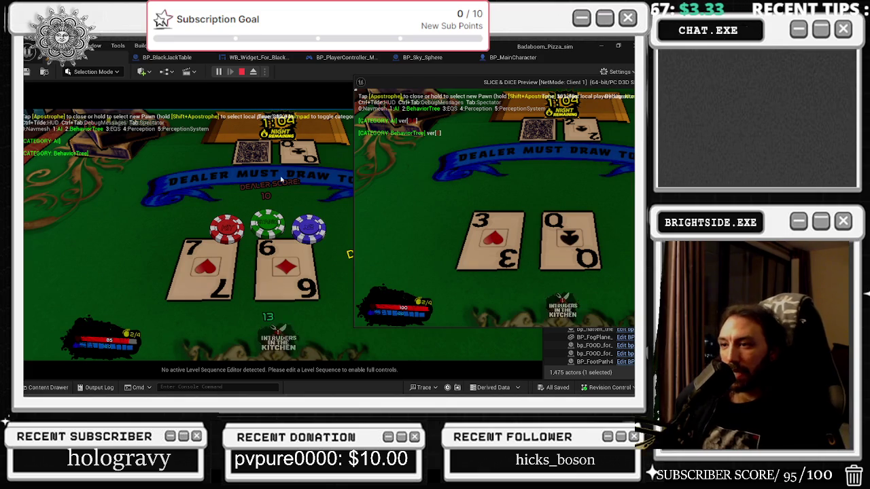
click(334, 229)
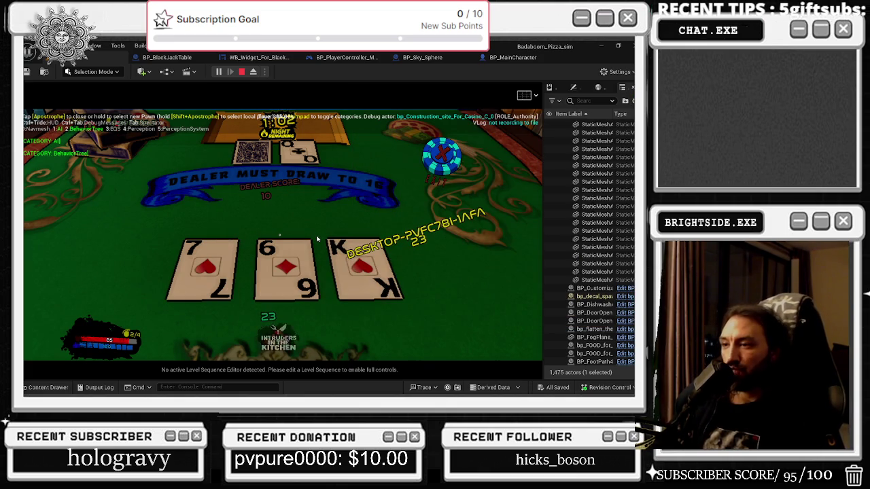
key(alt+Tab)
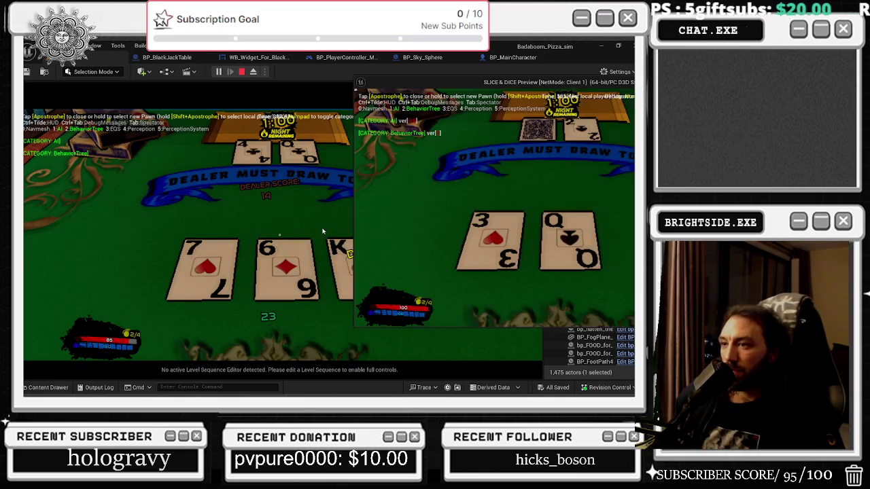
Reposition the Client 1 window, finish the hand, stop Play In Editor with Esc, then relaunch Play.
mouse_move(471, 82)
mouse_down()
mouse_move(172, 82)
mouse_move(556, 86)
mouse_move(272, 84)
mouse_move(427, 96)
mouse_up()
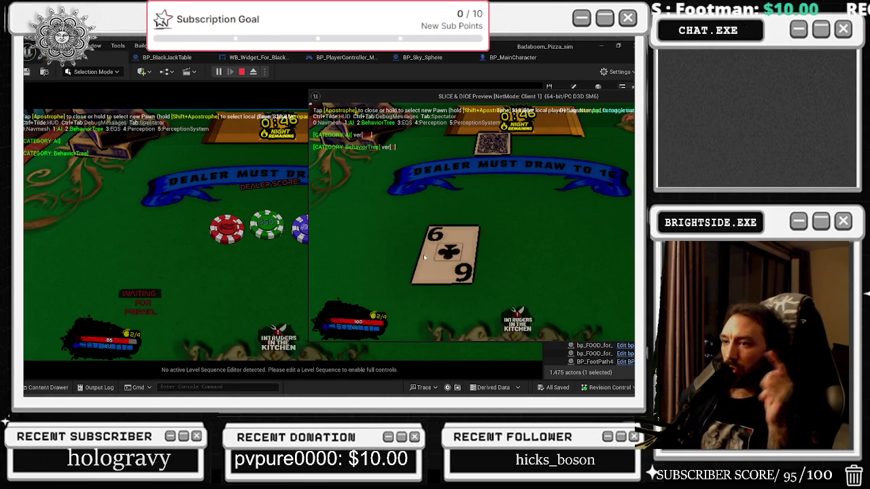
click(269, 285)
key(alt+Tab)
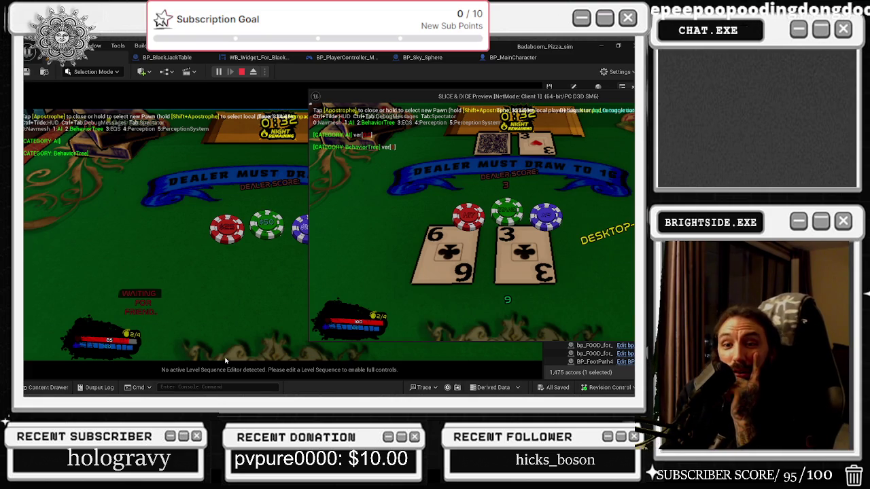
key(Escape)
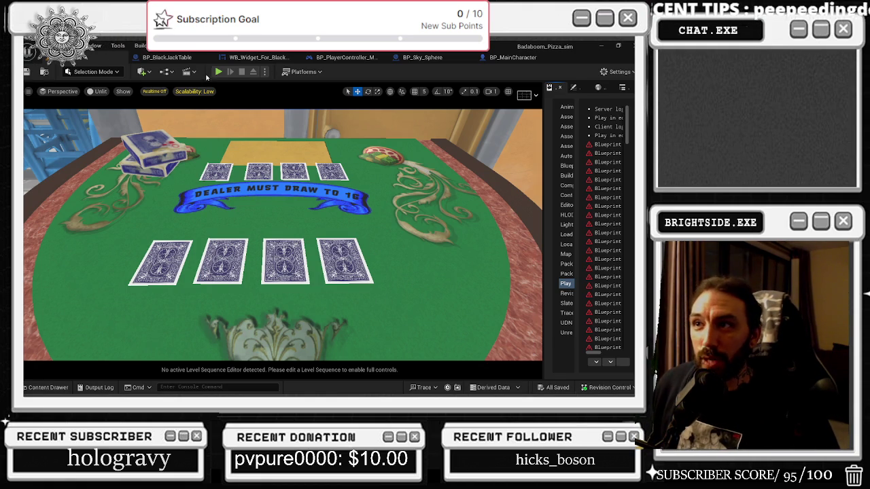
click(218, 72)
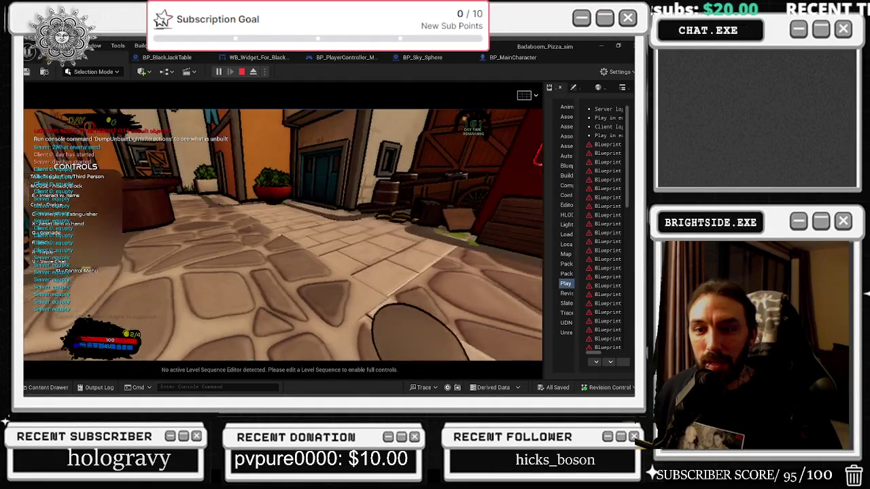
Stop the newly launched play session with Esc.
key(Escape)
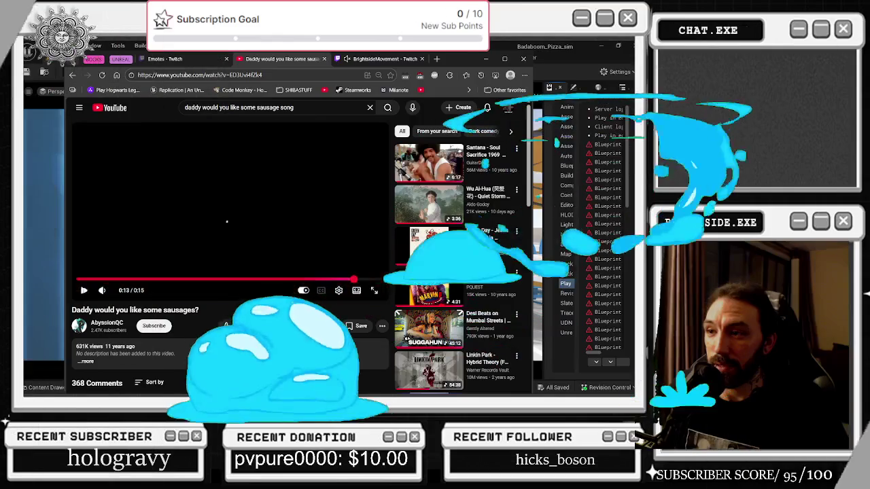
Replay the 'Daddy would you like some sausages?' clip fullscreen from the start, then reload the page.
double_click(227, 222)
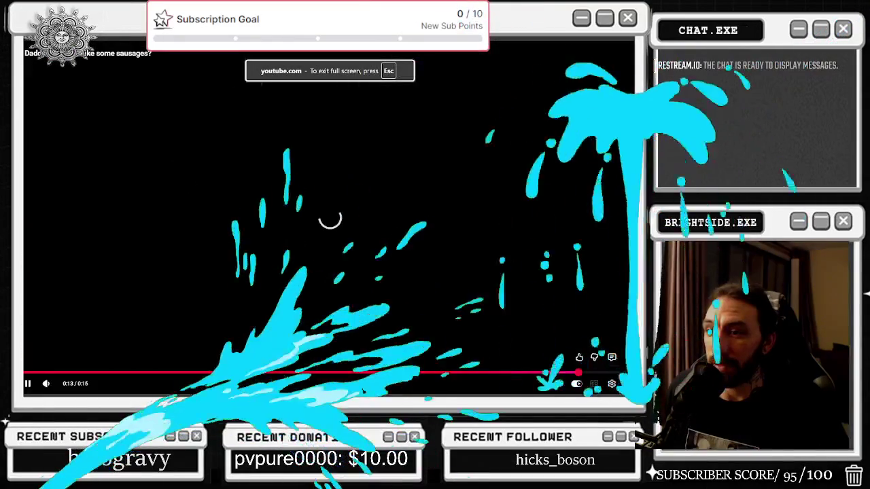
click(34, 373)
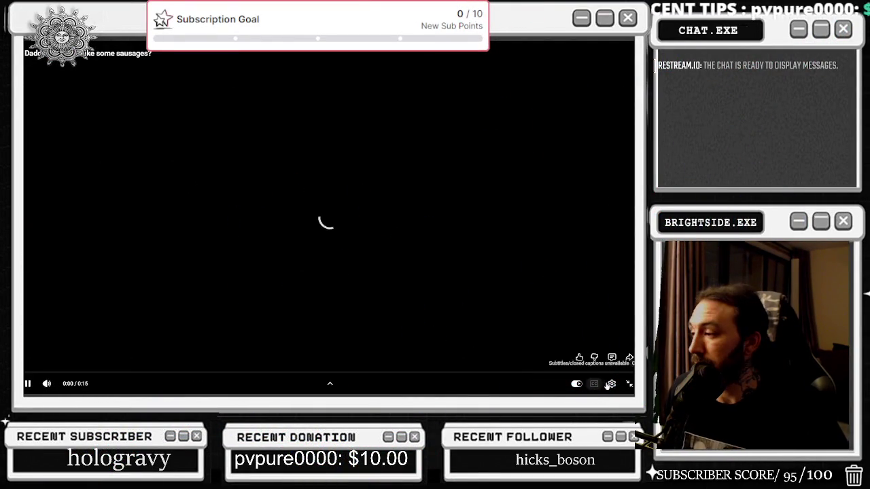
key(Escape)
click(242, 76)
key(Return)
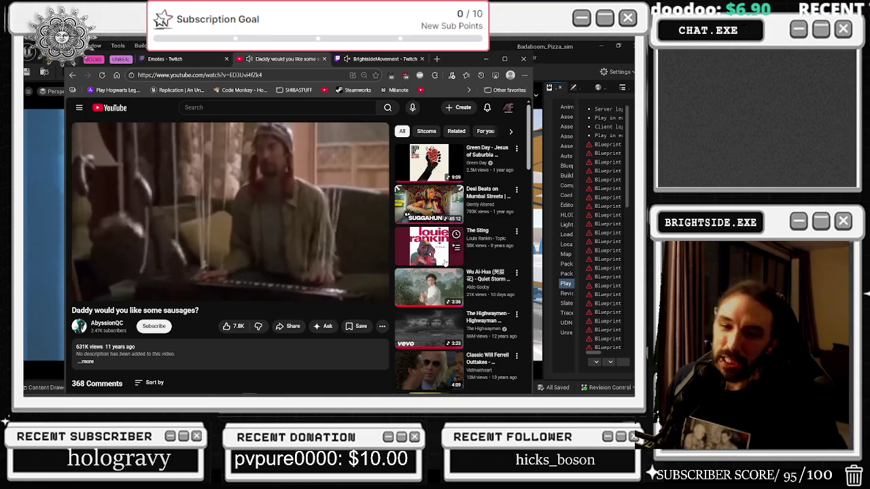
Scroll to the feature-length movie and leave fullscreen with it playing at 37 minutes.
mouse_move(445, 262)
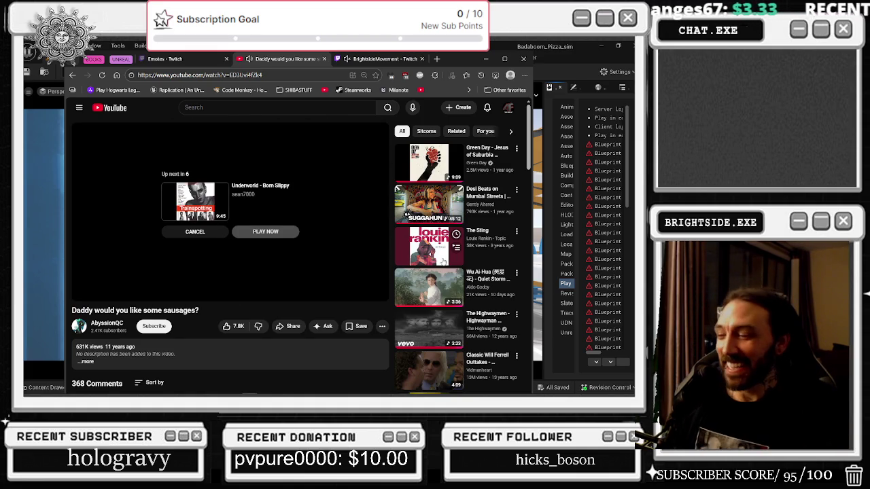
scroll(444, 260, down, 1)
scroll(391, 225, down, 2)
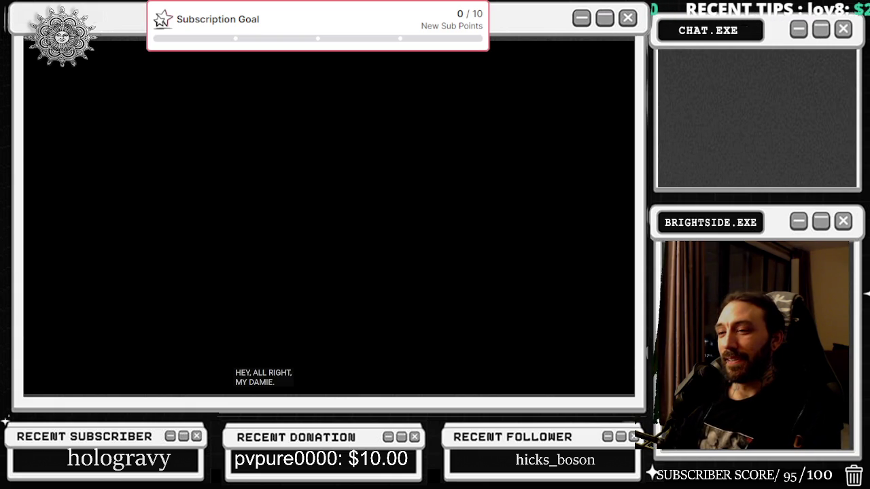
mouse_move(371, 286)
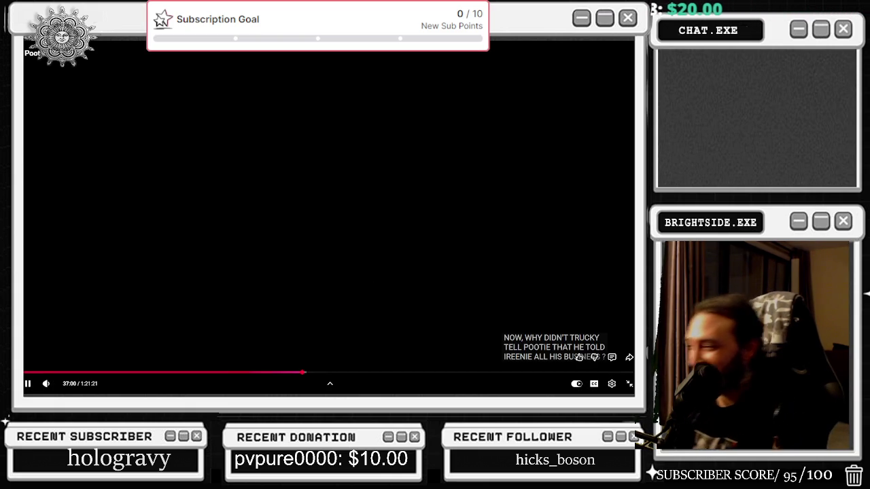
key(Escape)
Pause the movie, bring the Twitch clip window forward, and raise its volume to about 61%.
click(289, 163)
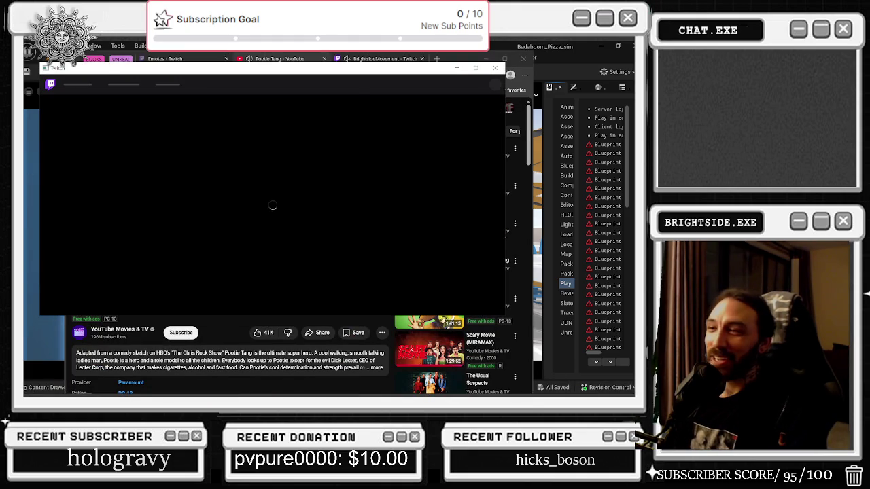
click(475, 68)
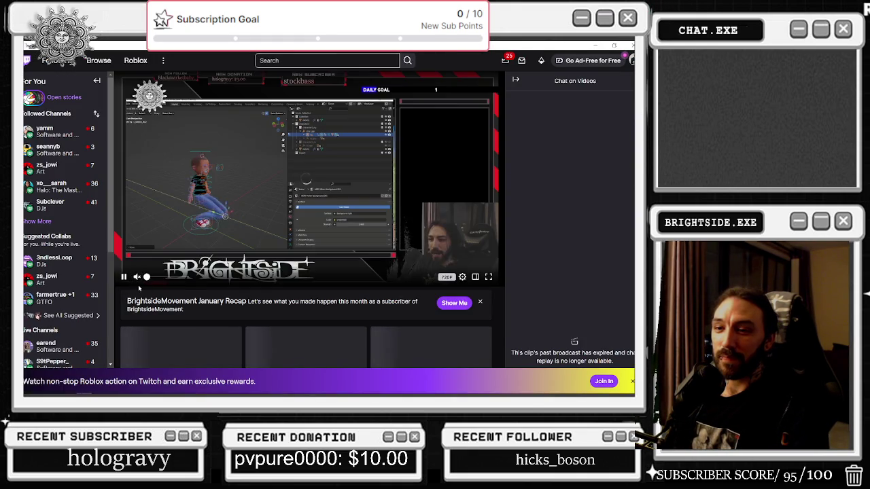
click(170, 278)
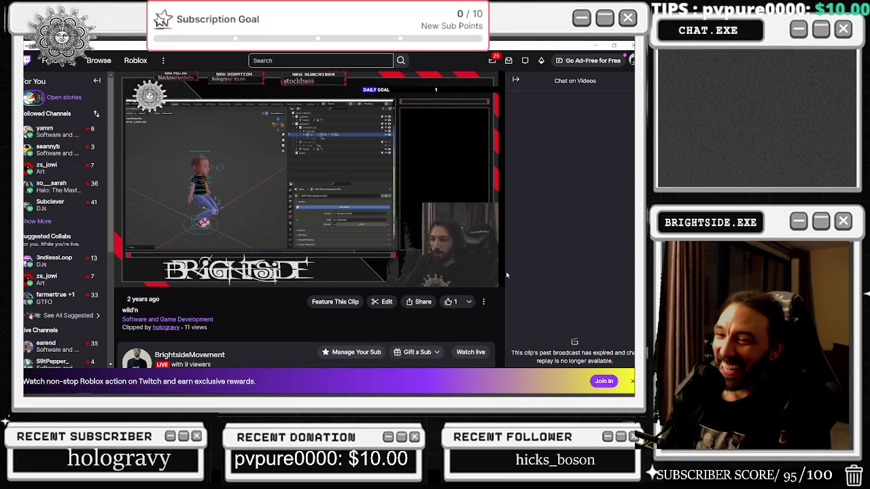
drag(127, 299, 142, 299)
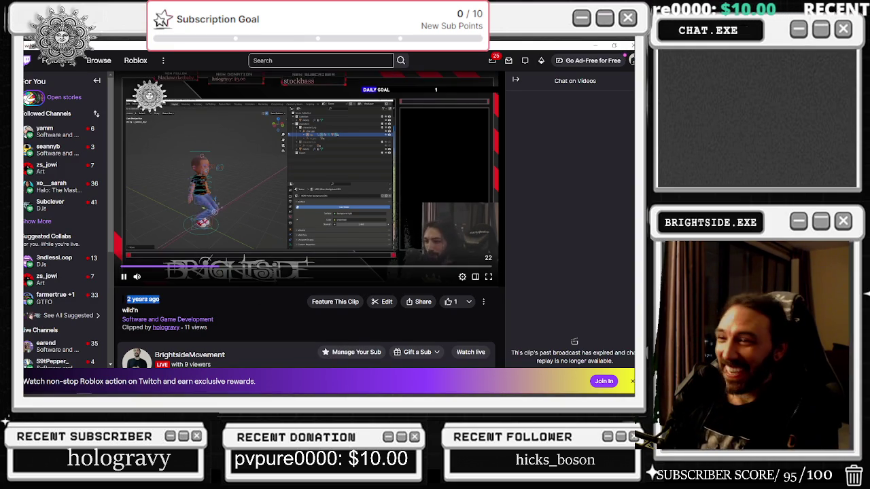
Watch the wild'n clip fullscreen from near the beginning, then return to the clip page.
click(484, 276)
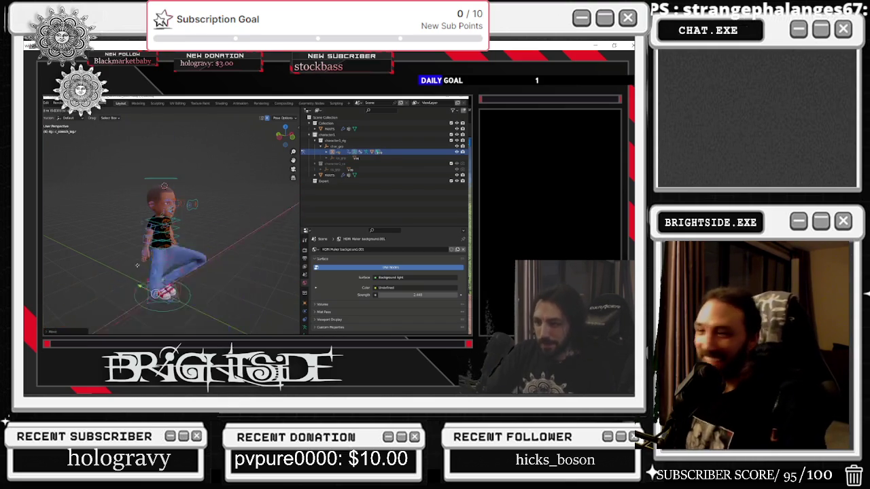
mouse_move(88, 155)
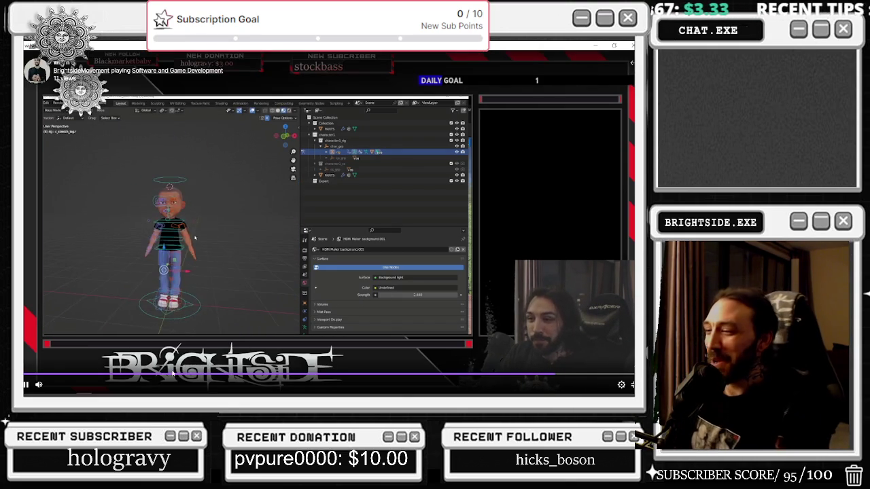
click(54, 372)
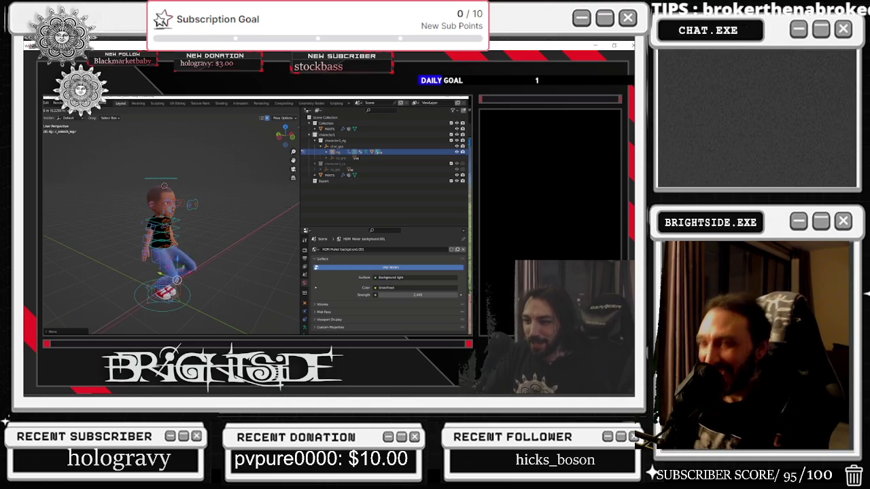
mouse_move(49, 384)
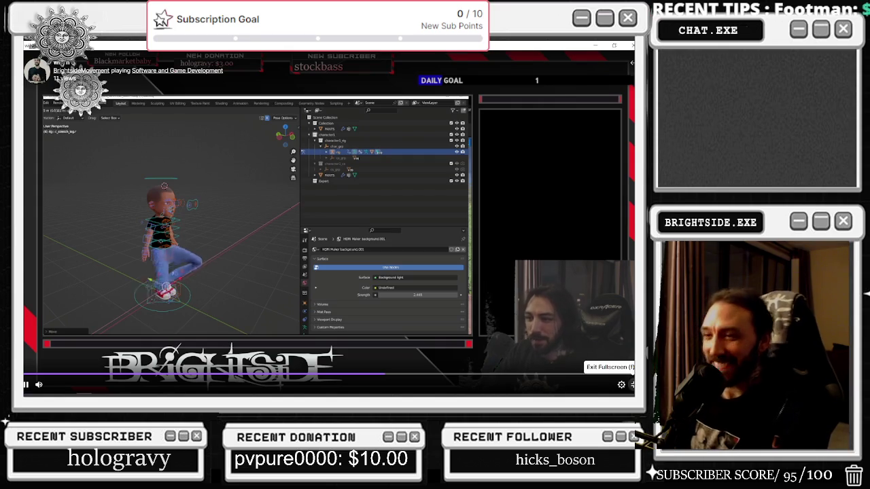
click(632, 385)
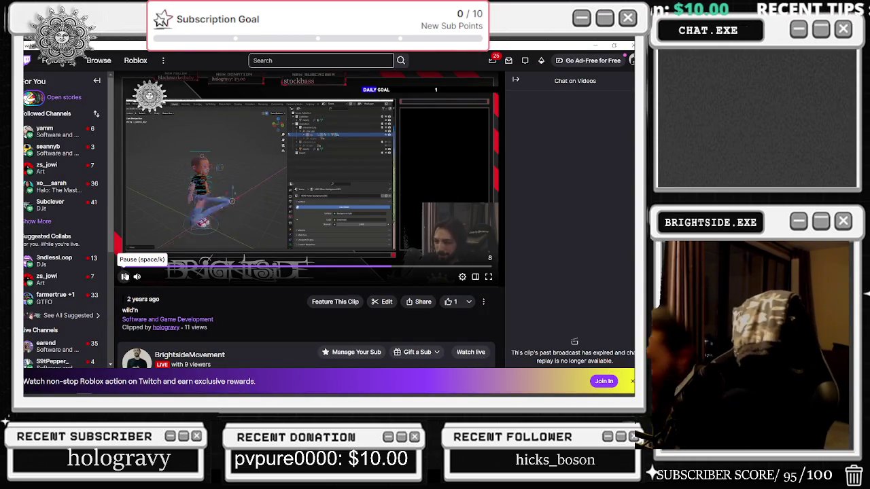
Pause the clip and scroll down to the channel's Featured Clips and videos.
click(125, 277)
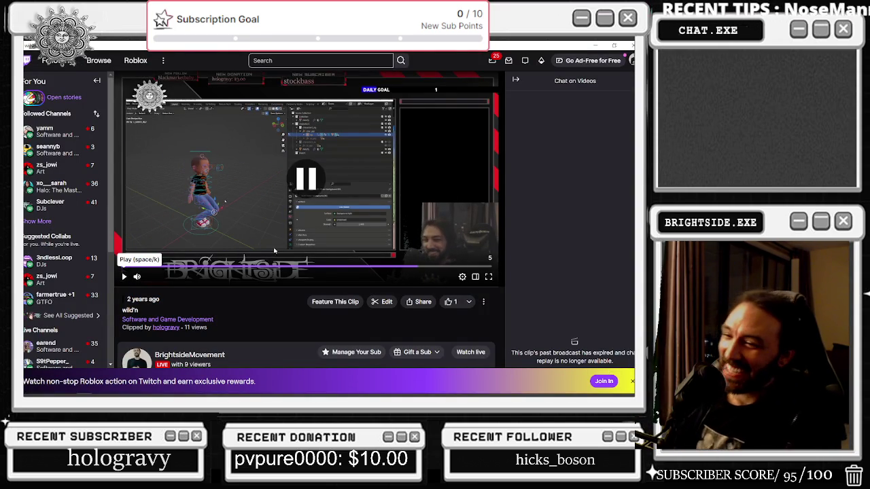
scroll(218, 311, down, 1)
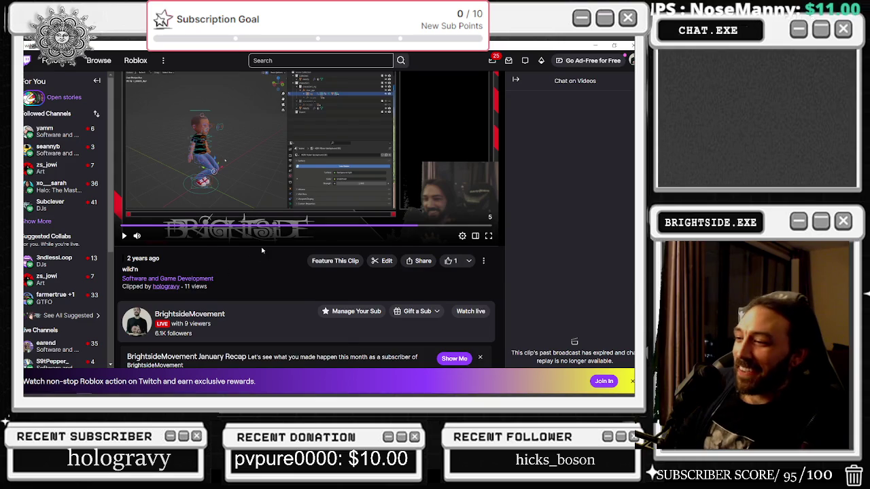
scroll(262, 251, down, 3)
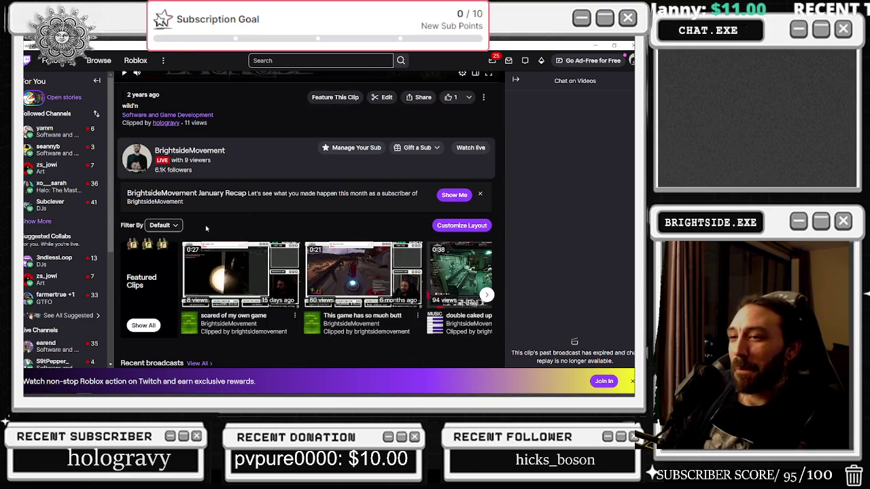
Open 'Dress to impress with the squad' and seek back to the Neapolitan posing round near 21:15.
scroll(213, 229, down, 6)
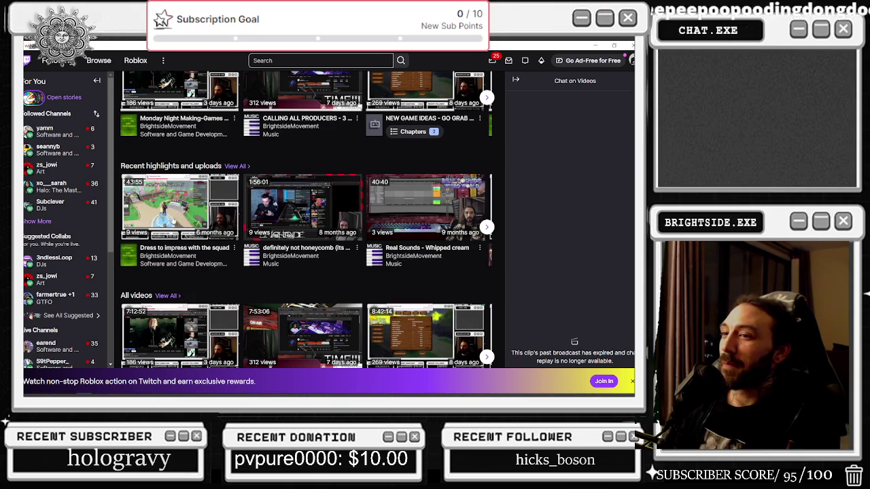
click(175, 227)
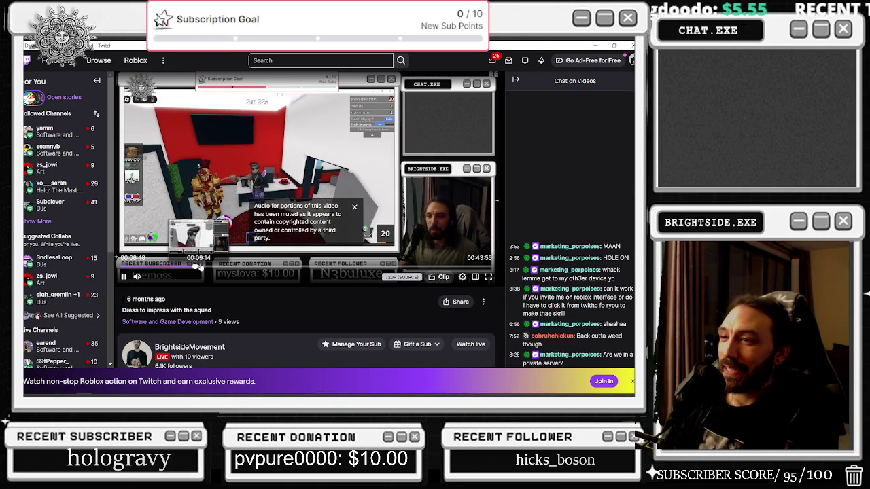
click(358, 267)
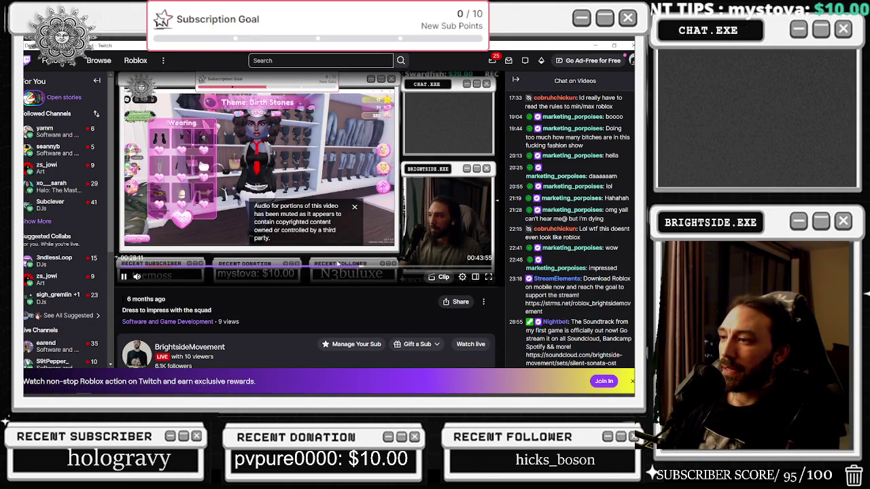
click(327, 265)
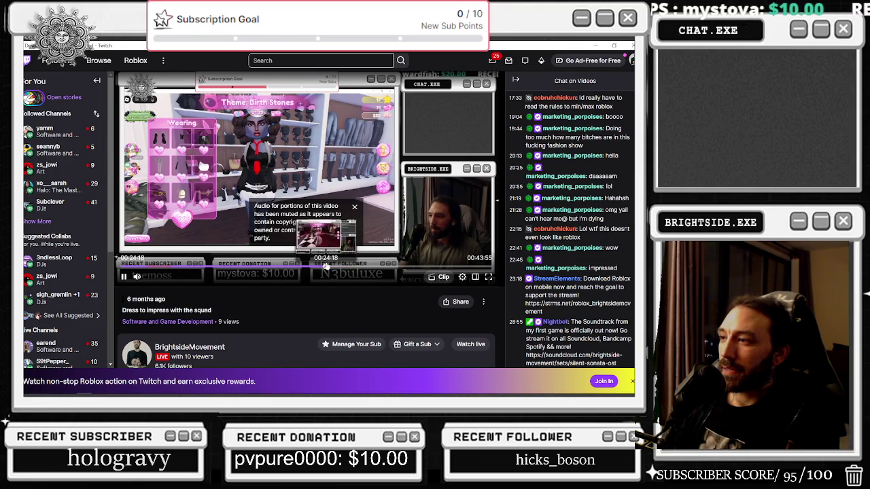
click(333, 267)
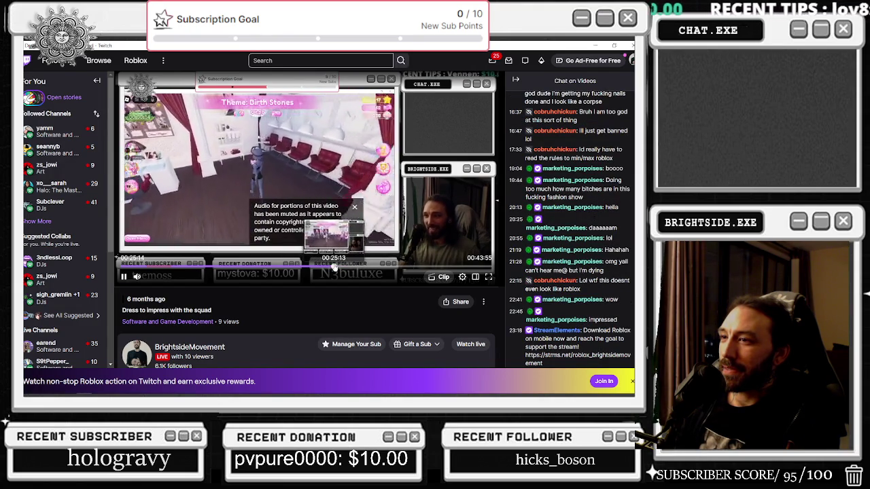
click(324, 267)
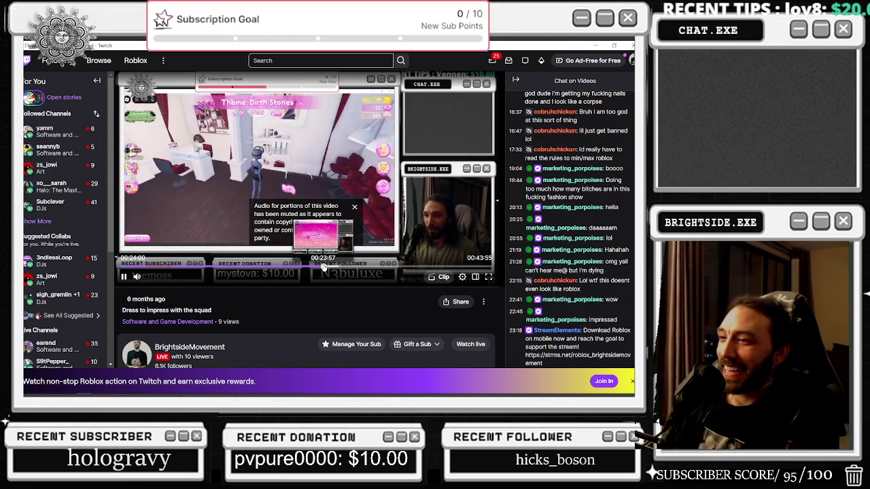
click(319, 267)
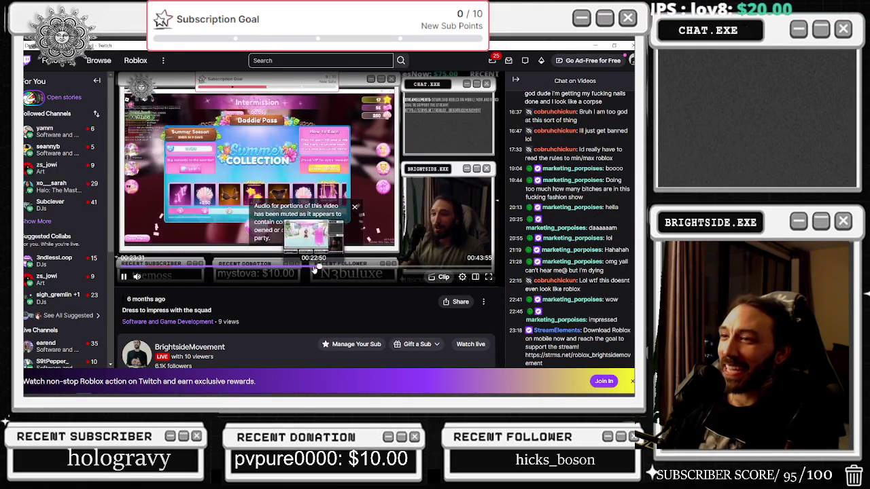
click(312, 267)
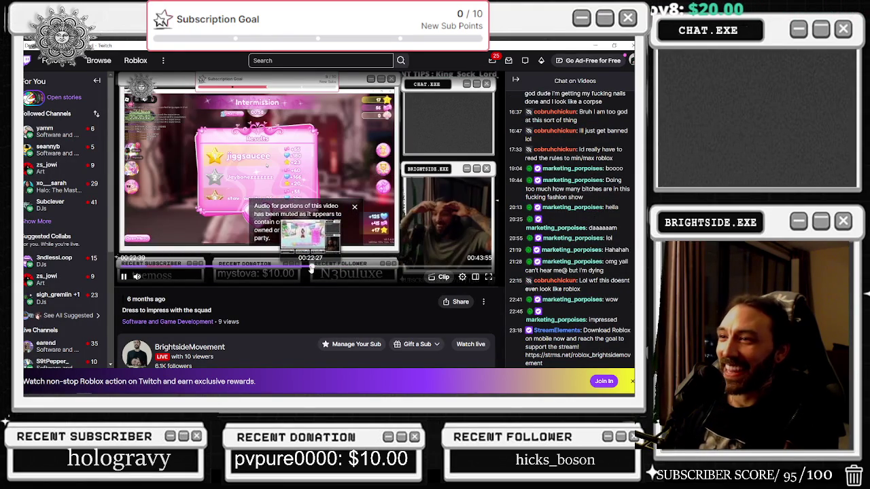
click(309, 268)
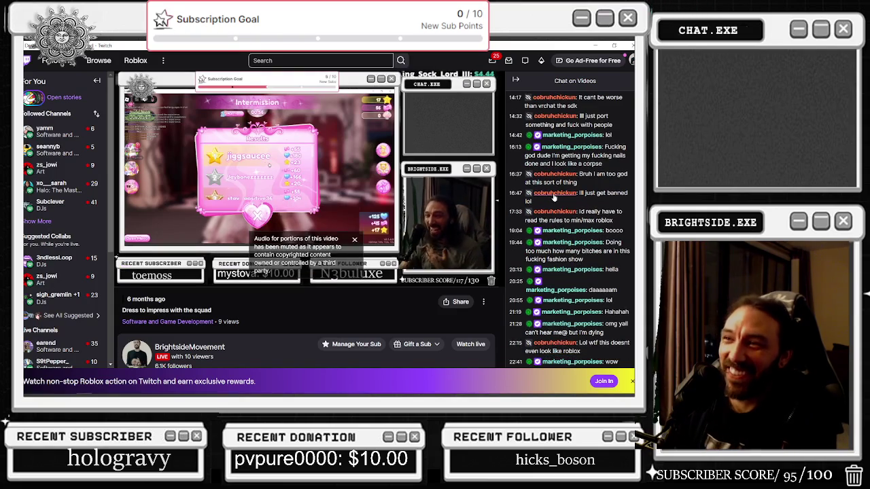
click(305, 267)
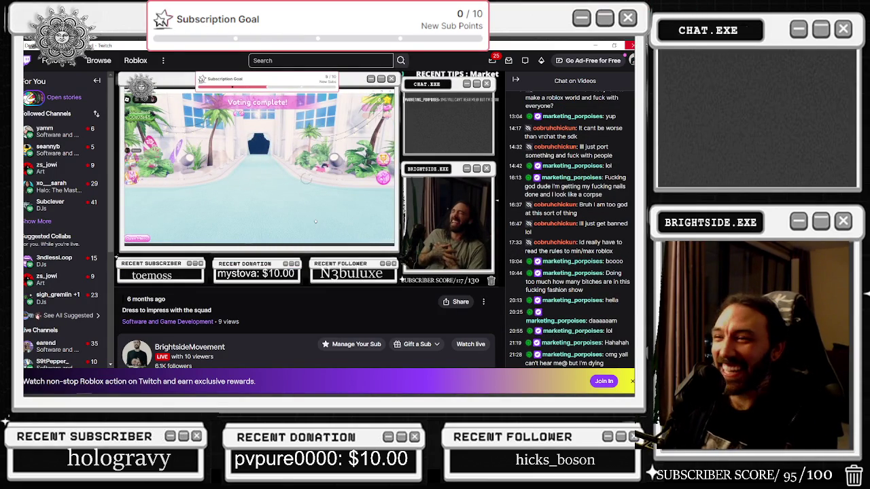
click(299, 267)
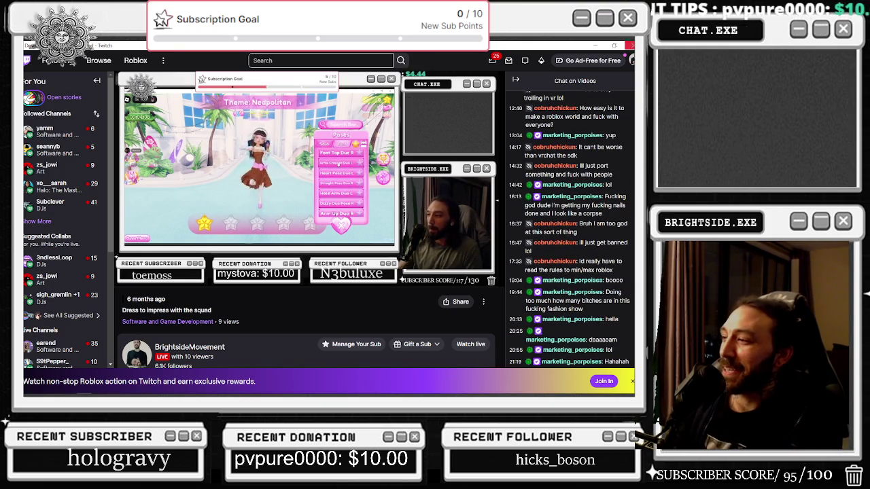
Let the Neapolitan round play on past its results ranking to about 22:50.
mouse_move(154, 288)
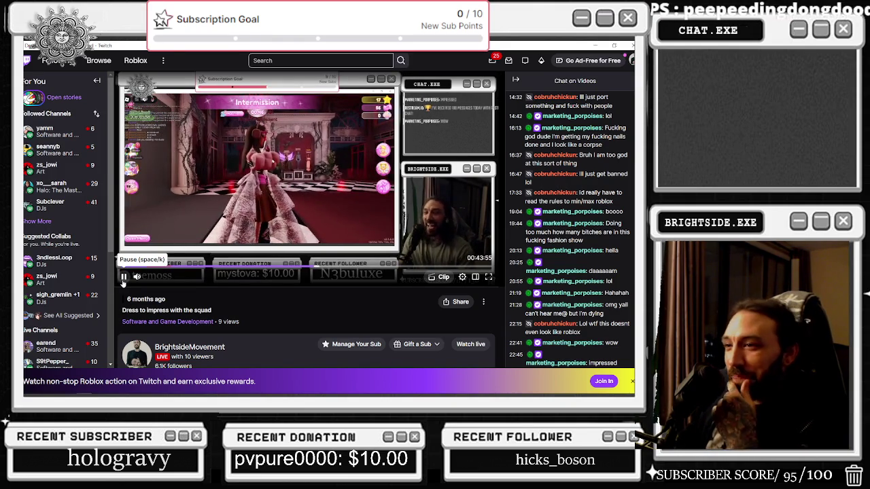
Pause the replay, then open 'Honeycomb & Mr Wobbles Repo Session' from Recent highlights and skip ahead.
click(124, 277)
scroll(265, 240, down, 2)
scroll(264, 240, down, 6)
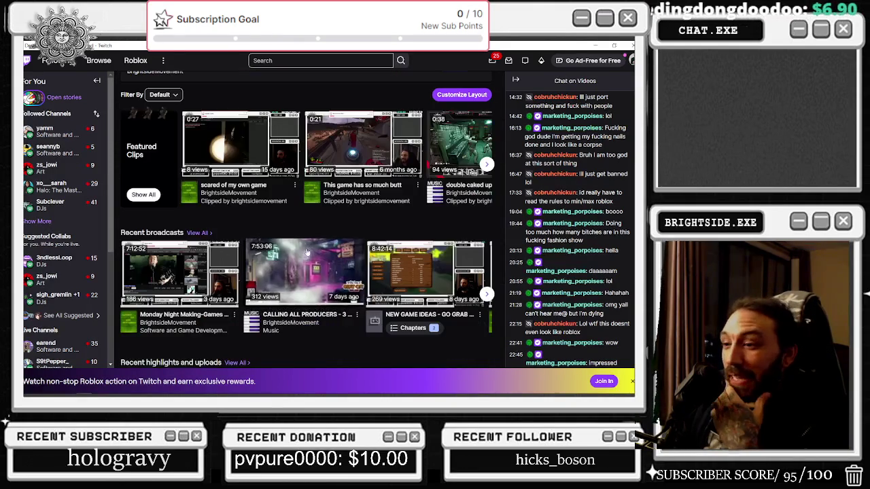
scroll(307, 233, down, 3)
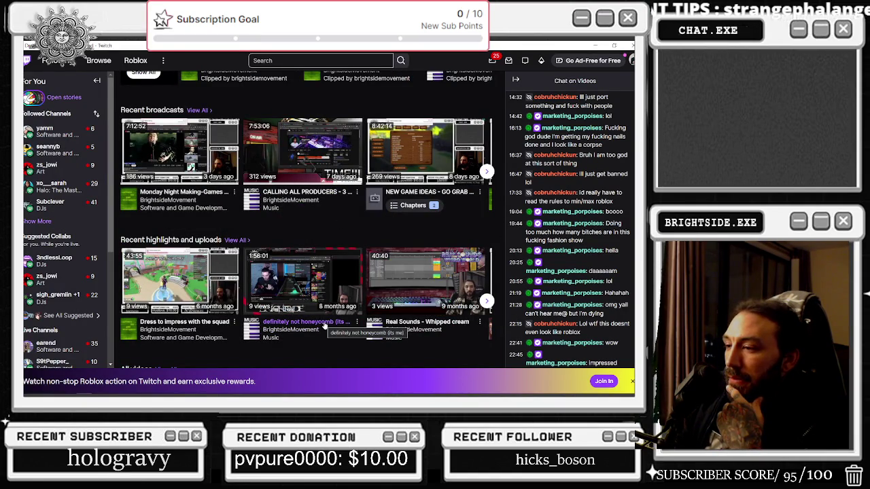
click(488, 301)
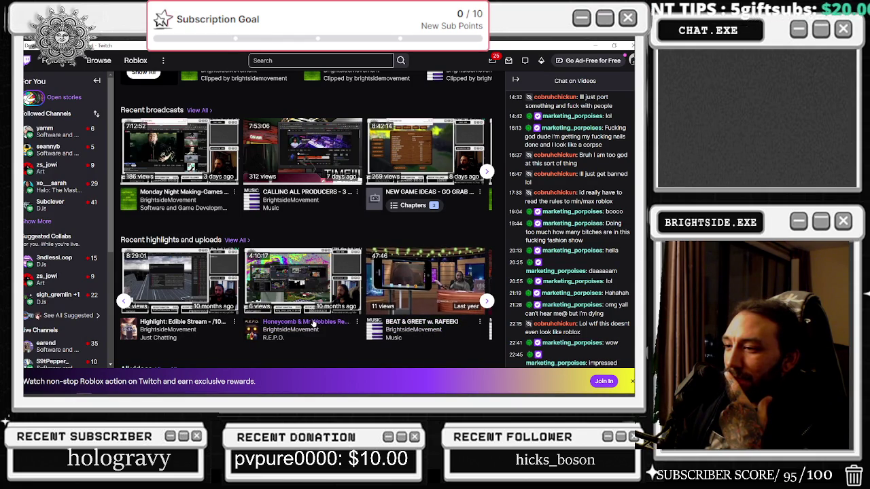
click(302, 299)
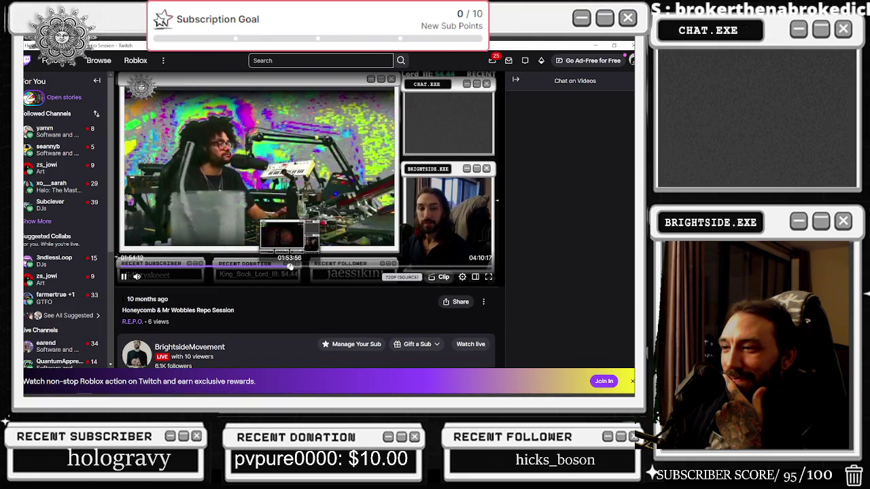
click(246, 266)
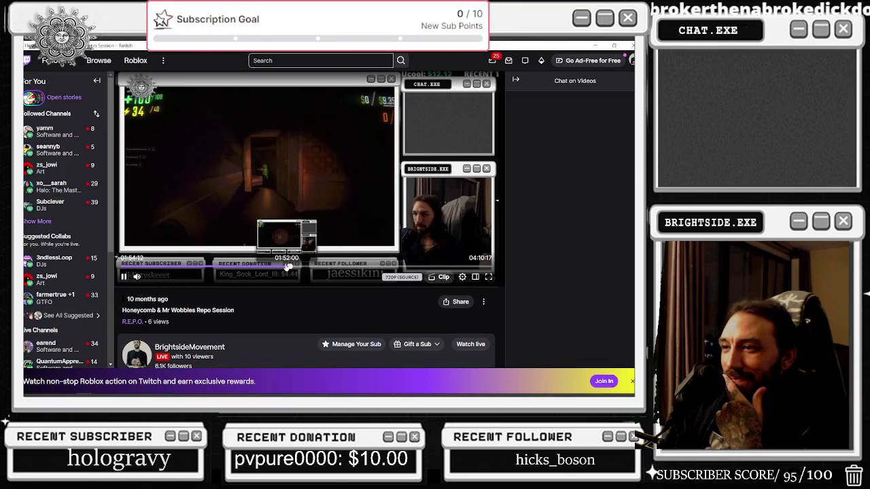
Skim the Repo Session broadcast with seek-bar jumps and Right-arrow skips, ending near 1:09:31.
click(223, 267)
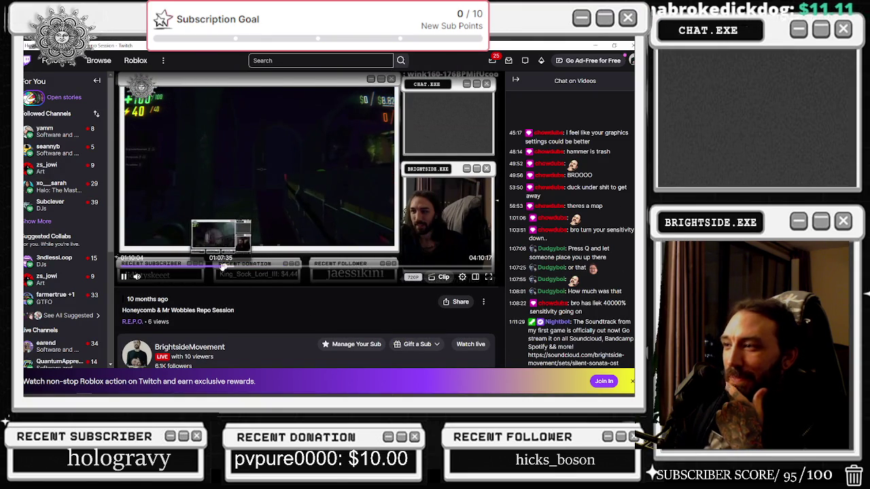
click(176, 267)
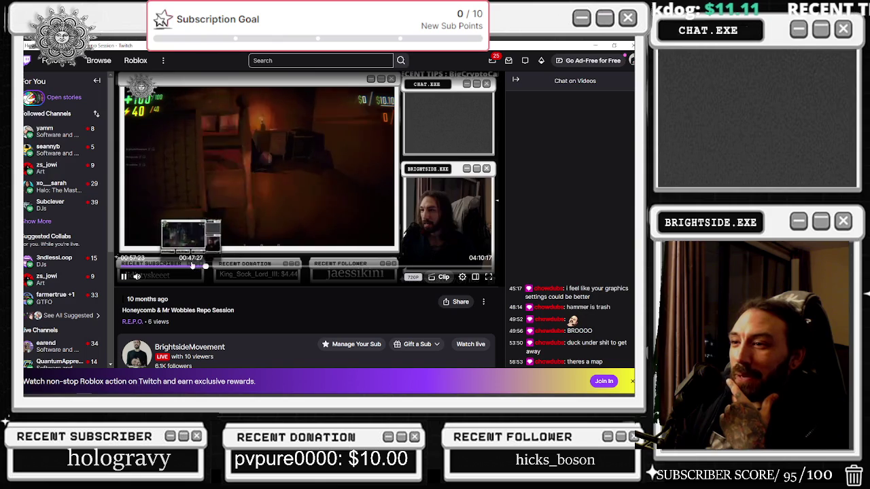
click(156, 266)
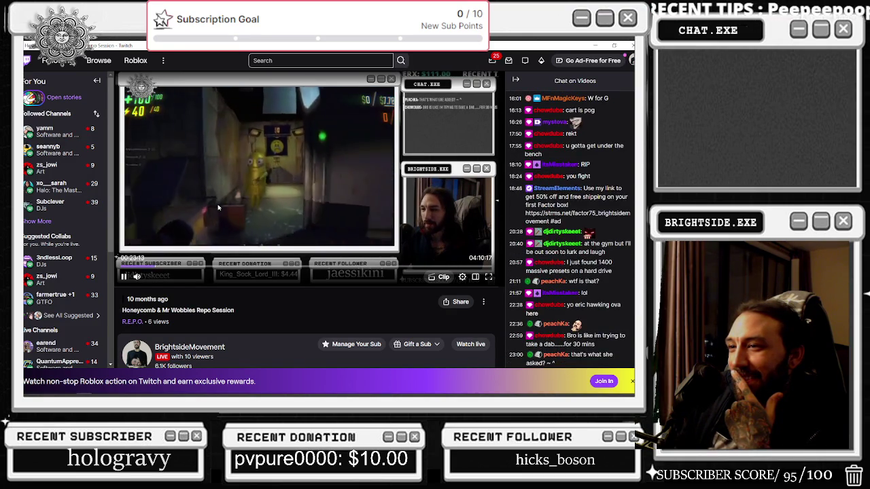
key(Right)
key(Right)
key(Right)
key(Right)
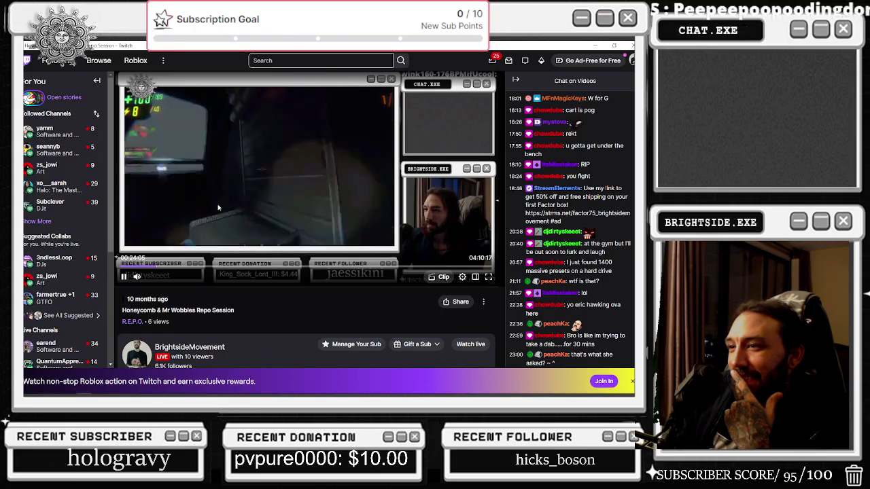
key(Right)
key(Right)
key(Right)
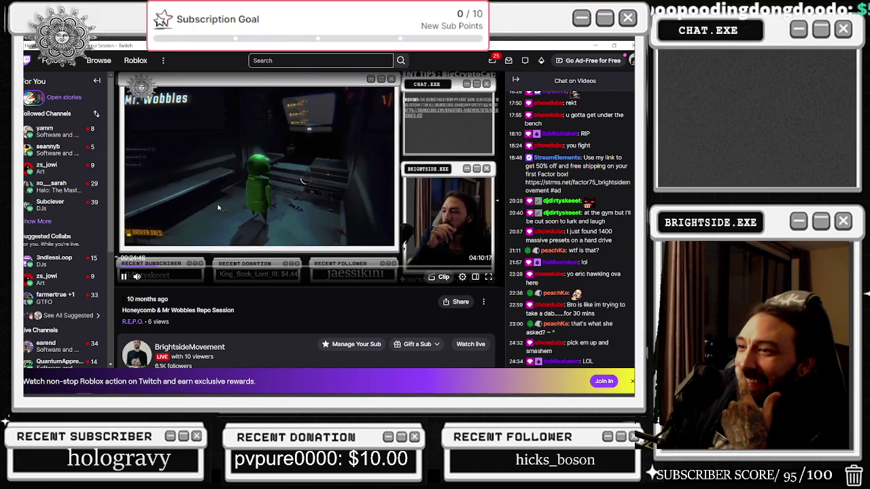
key(Right)
key(Right)
key(Right)
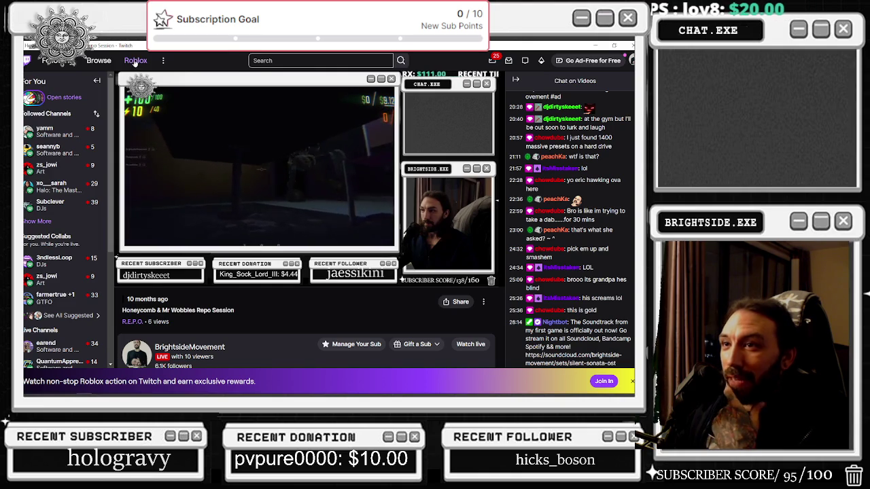
click(190, 265)
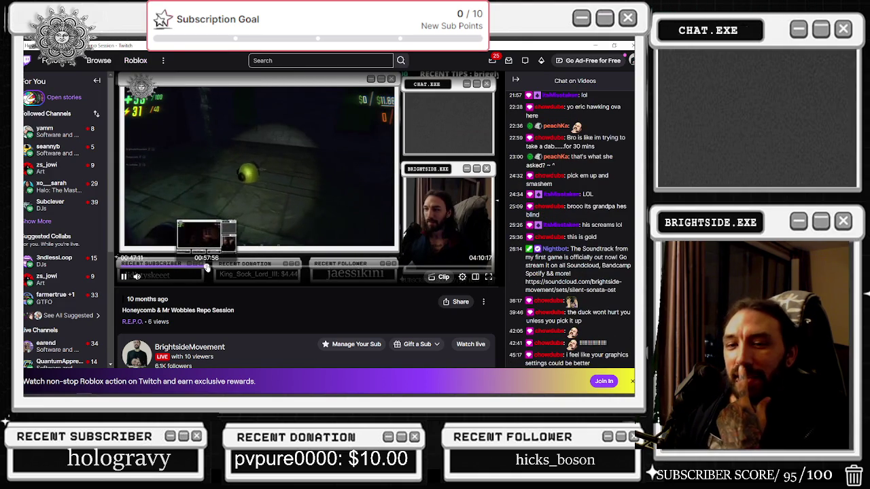
click(207, 267)
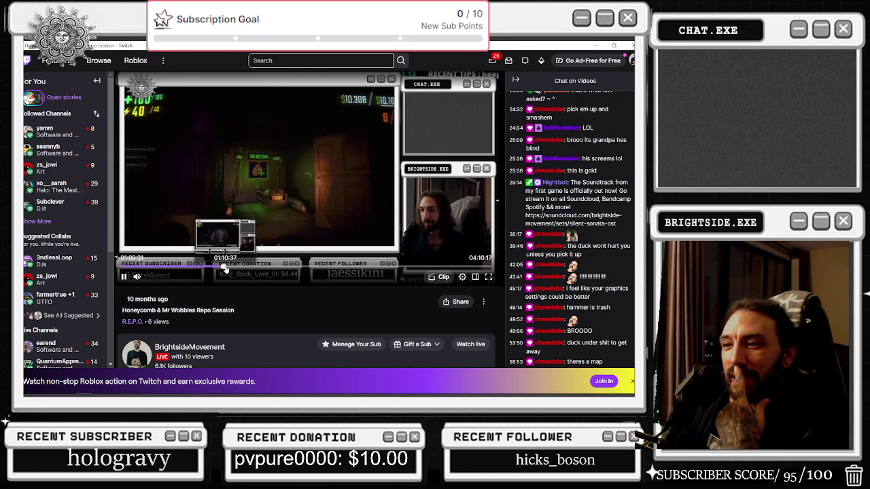
click(226, 267)
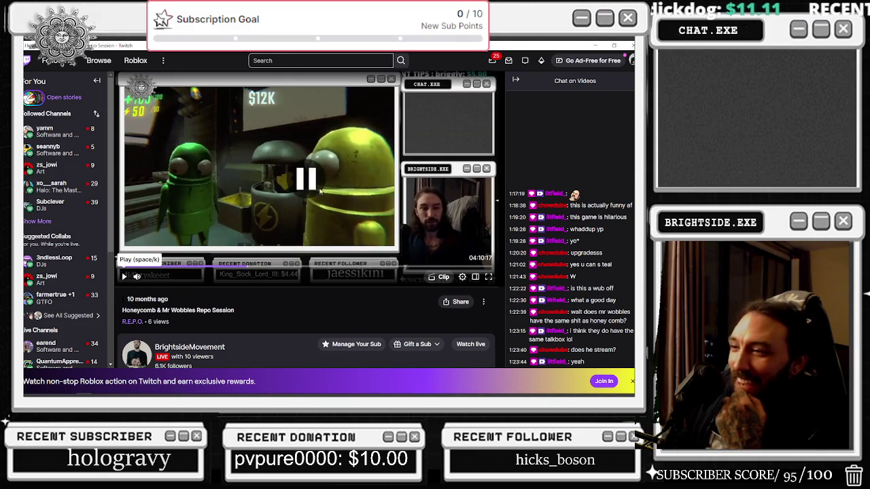
Scroll down to the highlights row and page through more of the channel's videos.
scroll(331, 187, down, 5)
scroll(492, 224, down, 2)
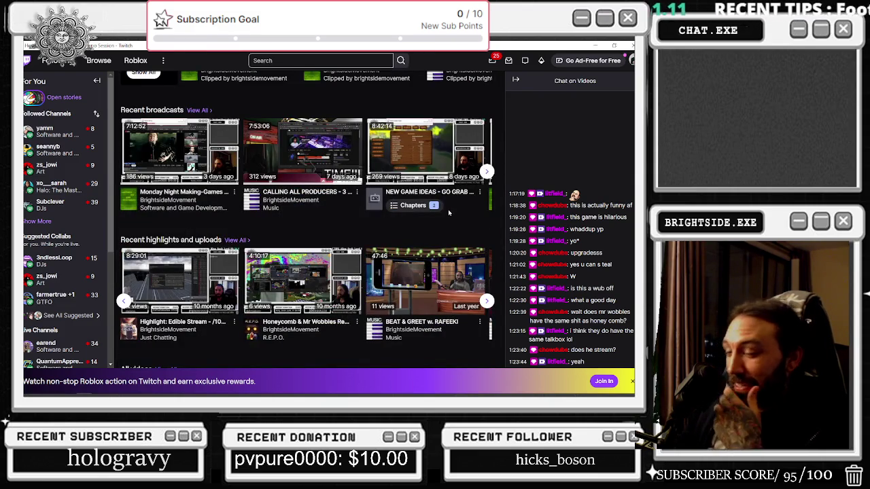
click(487, 301)
scroll(490, 307, down, 3)
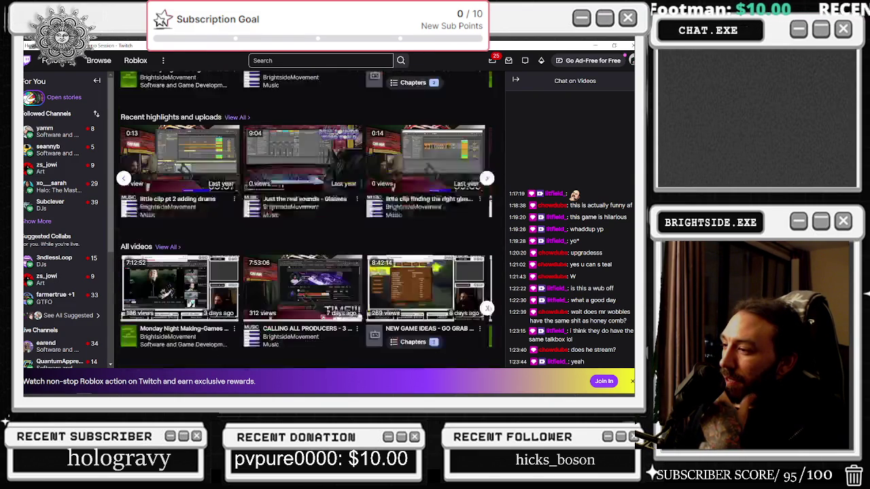
click(317, 241)
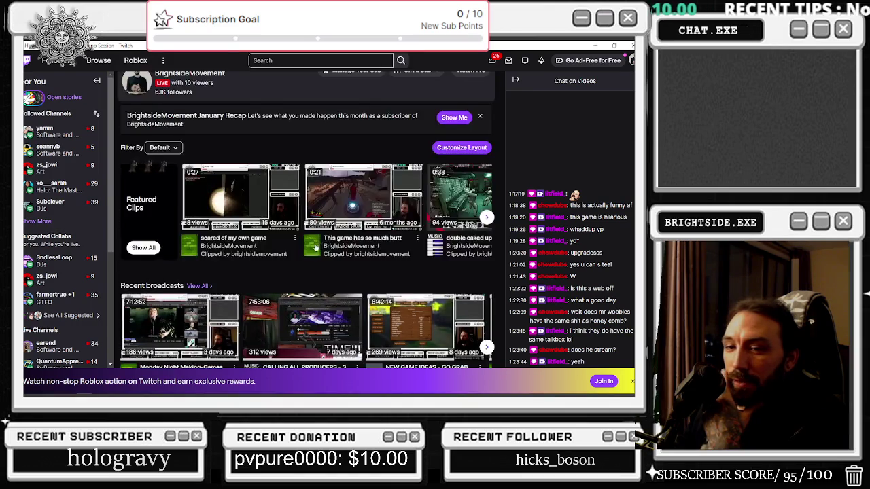
Filter the channel's videos to Clips and sort them by Top ALL.
click(163, 271)
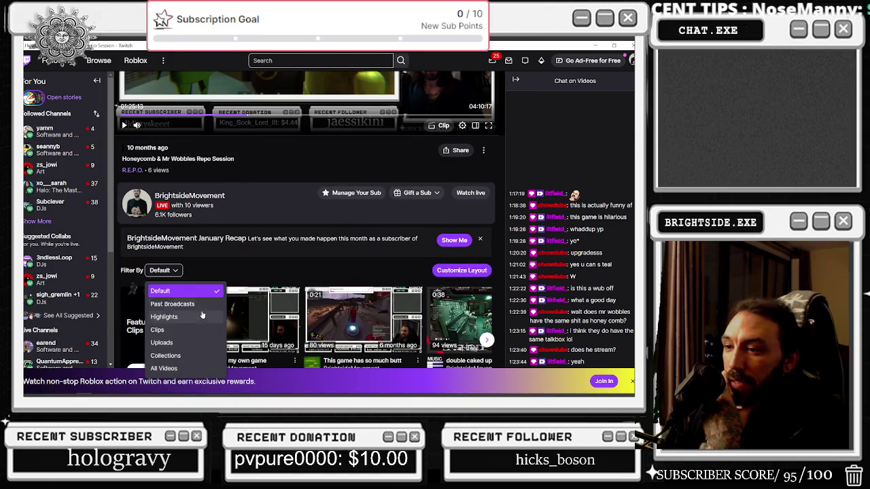
click(157, 330)
scroll(290, 269, down, 5)
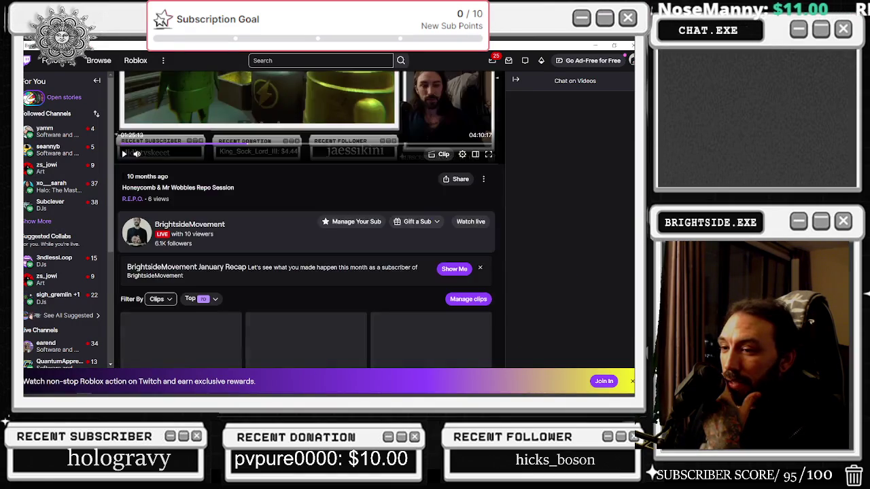
click(203, 201)
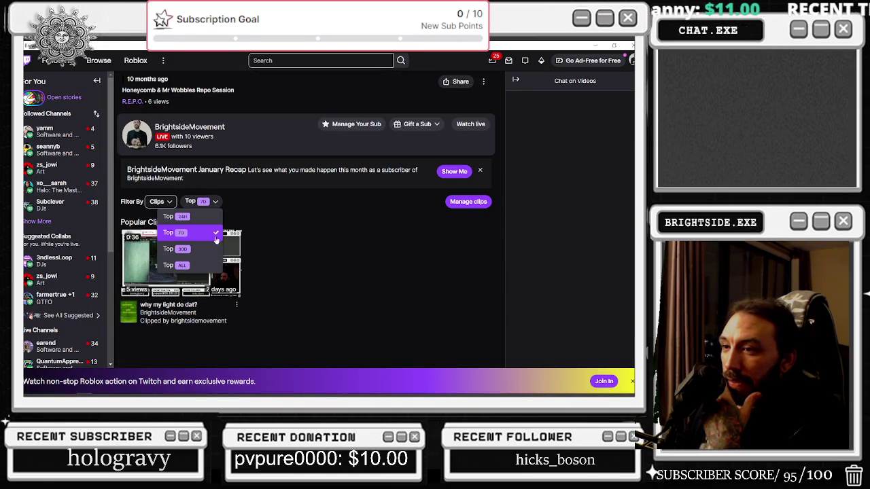
click(202, 266)
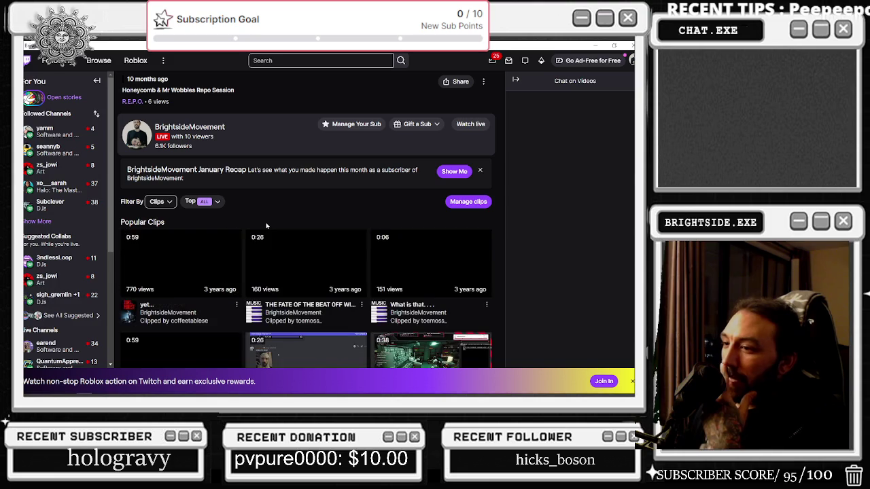
Scroll the all-time clips grid and open the 'Honey comb shiva' clip.
scroll(310, 232, down, 3)
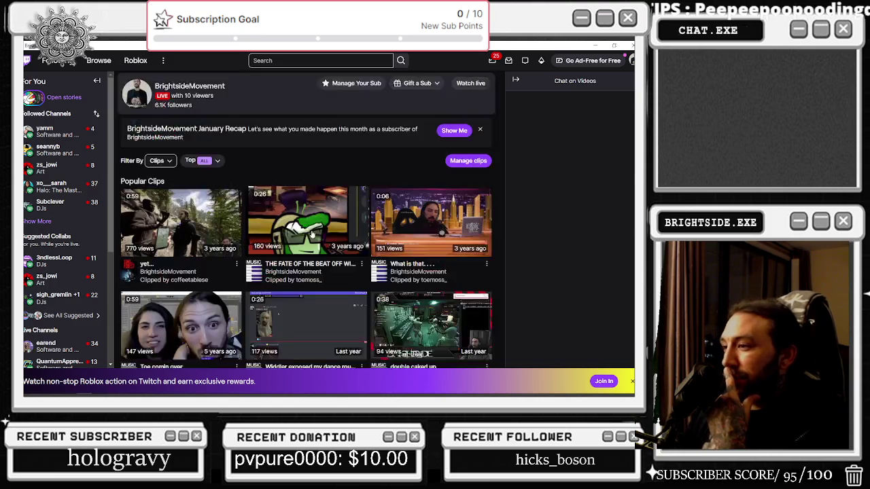
scroll(317, 240, down, 1)
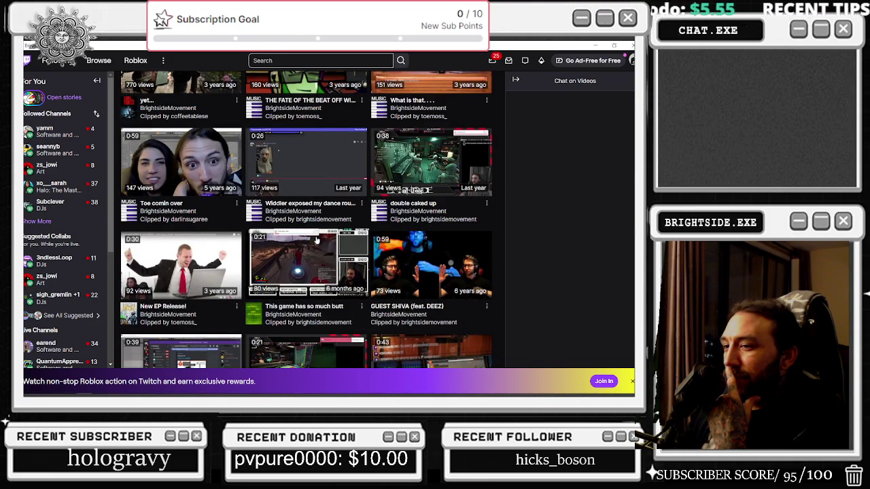
scroll(317, 240, down, 2)
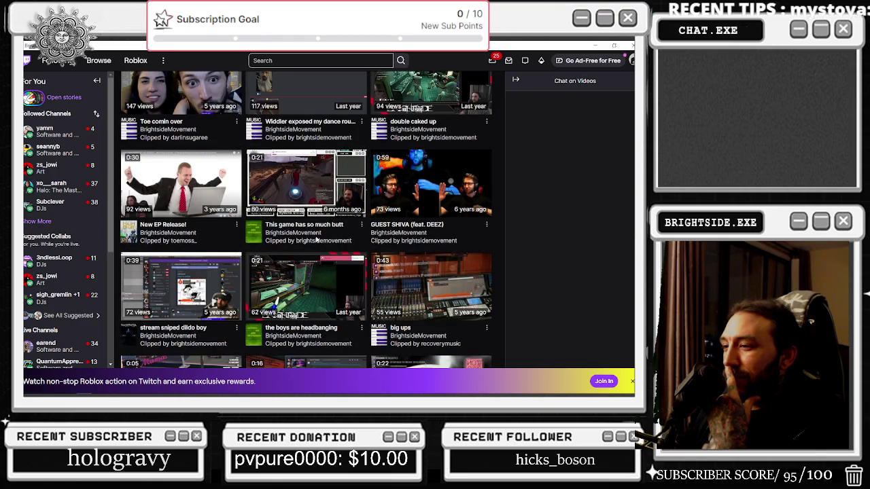
scroll(316, 240, down, 3)
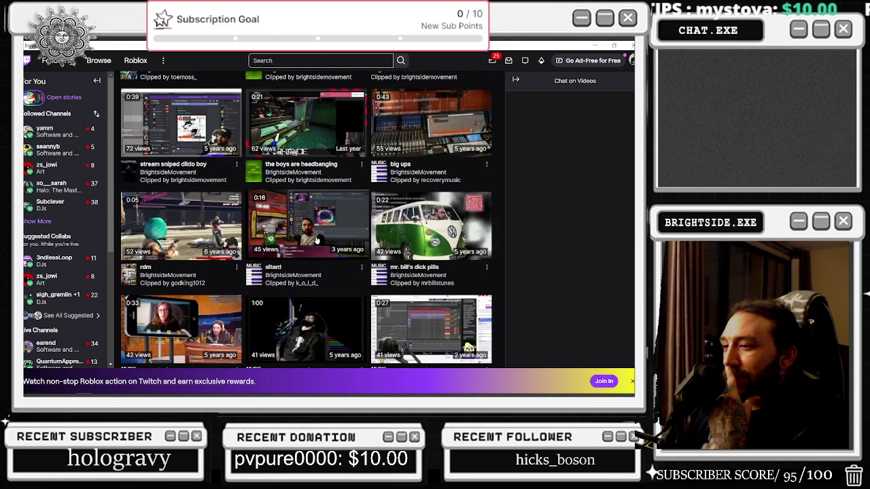
scroll(317, 240, down, 2)
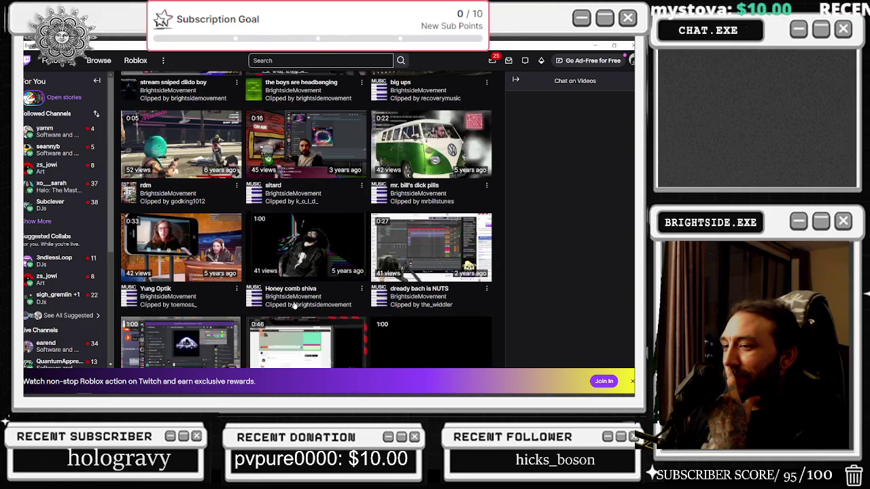
click(327, 256)
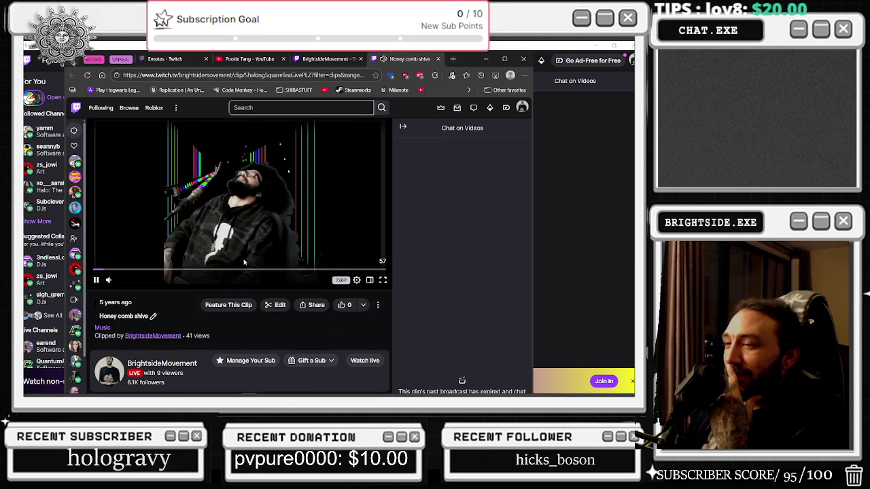
Adjust the clip's volume and set its playback speed back to Normal.
click(125, 281)
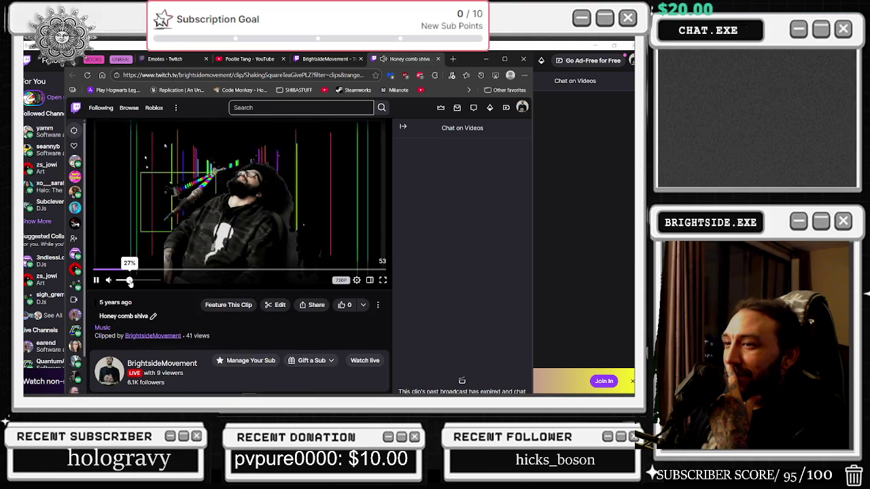
click(358, 282)
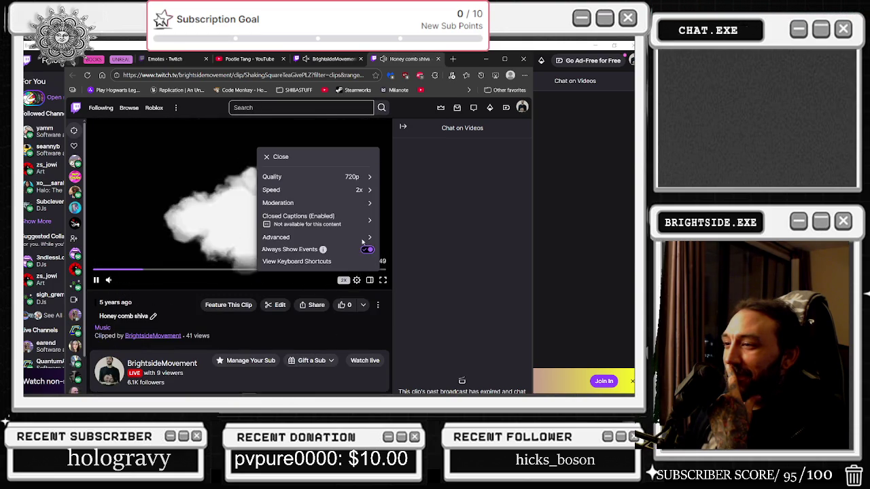
click(326, 186)
click(322, 263)
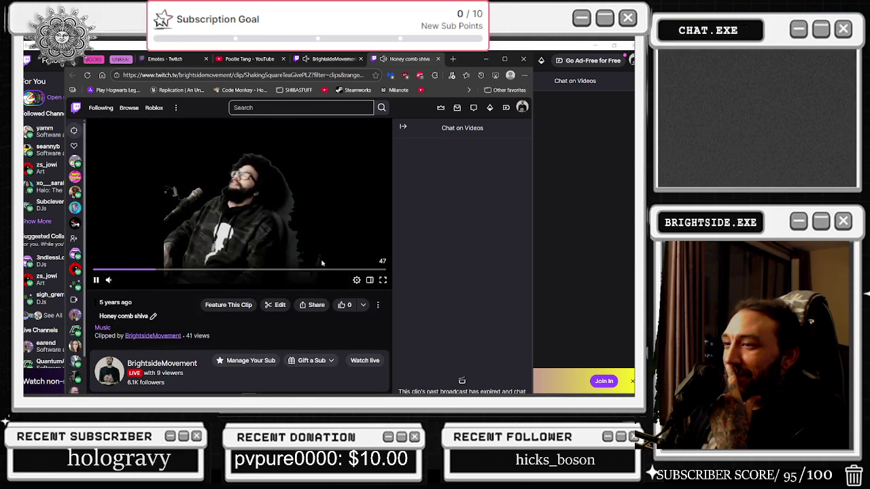
Watch the clip full screen, restart it near the beginning, then exit full screen.
double_click(372, 293)
click(383, 280)
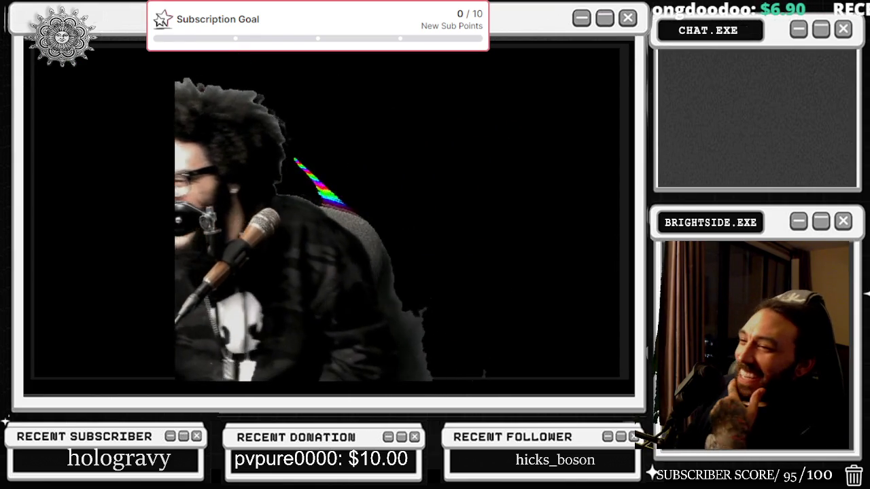
mouse_move(476, 165)
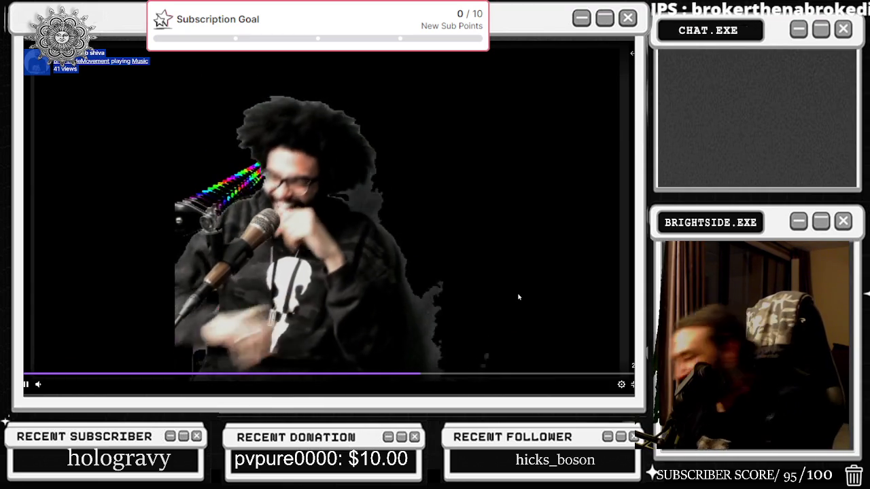
mouse_move(250, 275)
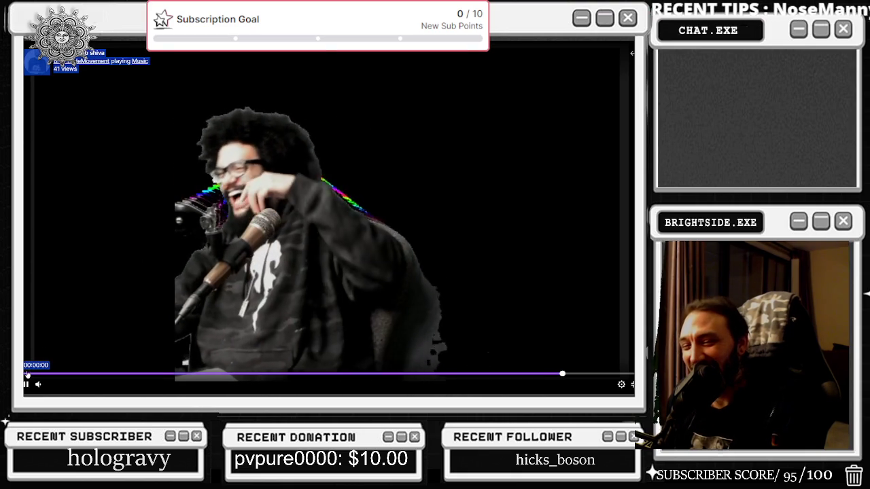
click(132, 374)
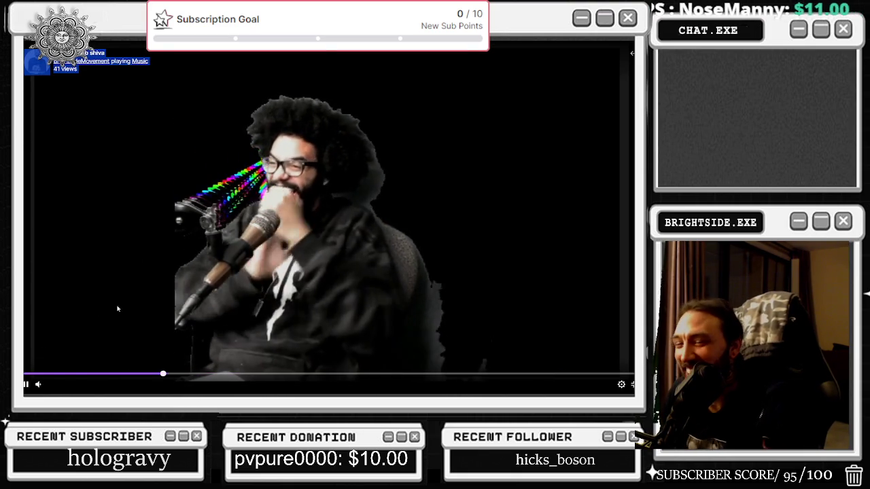
click(39, 374)
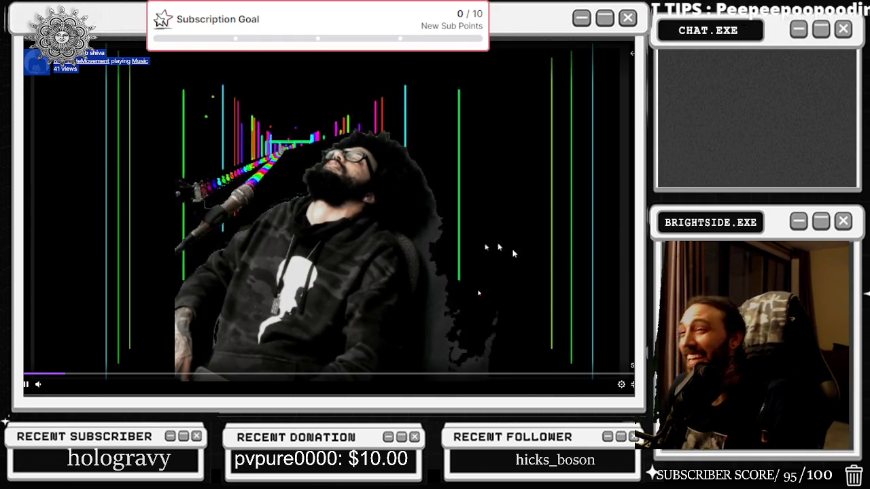
key(Escape)
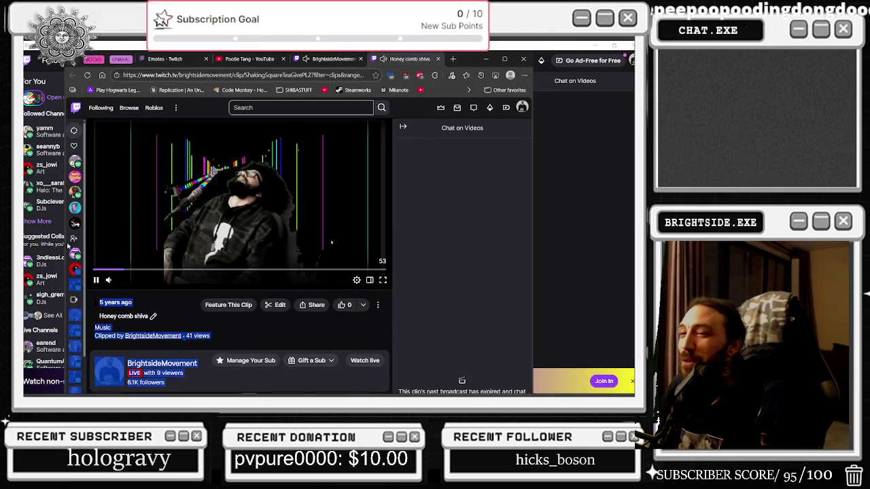
Move the browser aside, close the Honey comb shiva clip, and return to the clips window.
scroll(350, 159, down, 3)
scroll(350, 158, down, 3)
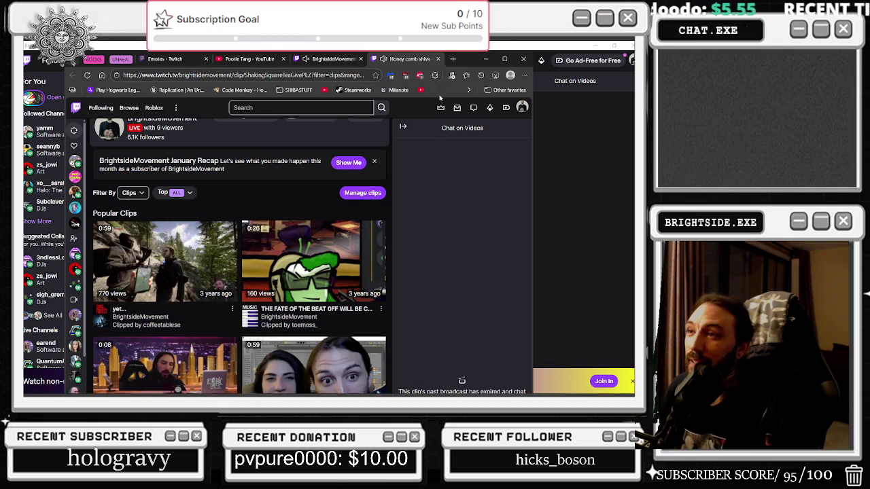
mouse_move(440, 68)
mouse_down()
mouse_move(403, 234)
mouse_move(404, 363)
mouse_move(402, 232)
mouse_up()
click(381, 229)
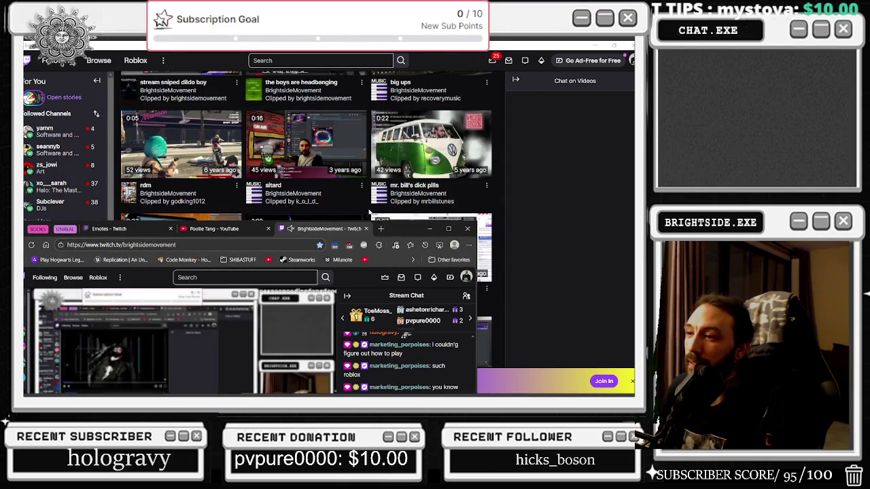
click(372, 215)
Scroll the clips grid and play the 'DEJAVOOM MAKEUP STREAM' clip full screen.
scroll(369, 214, down, 2)
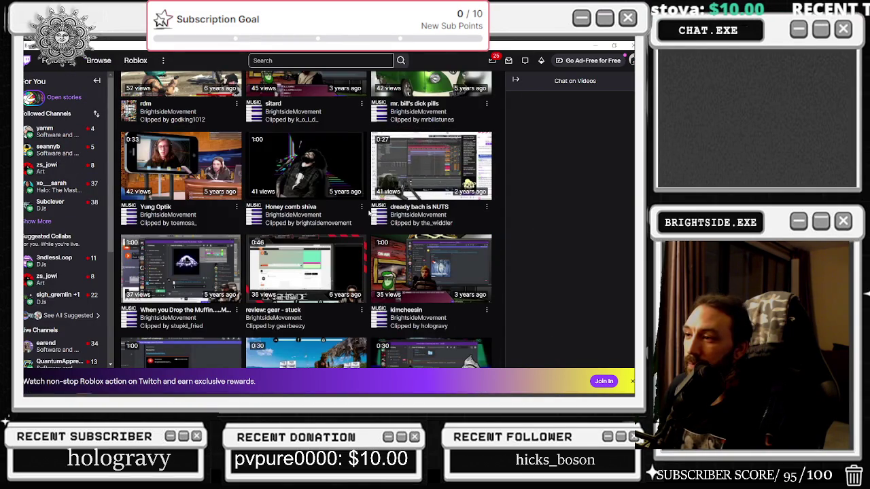
scroll(378, 211, down, 3)
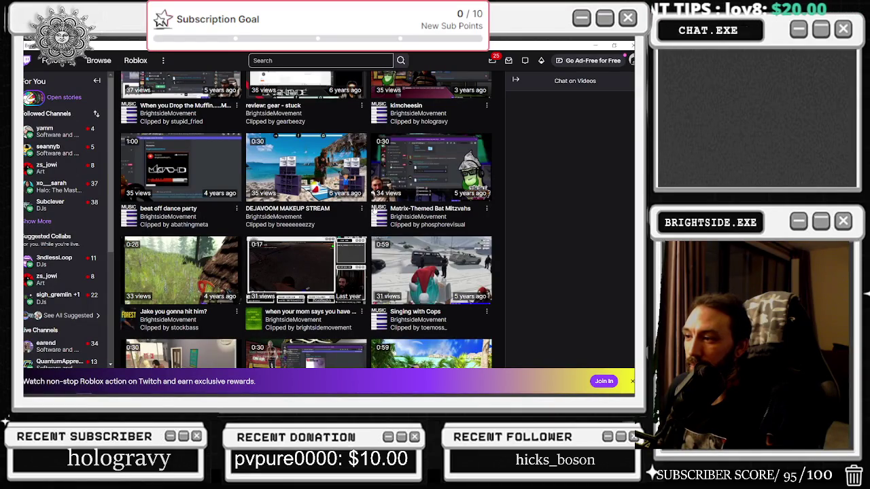
click(479, 175)
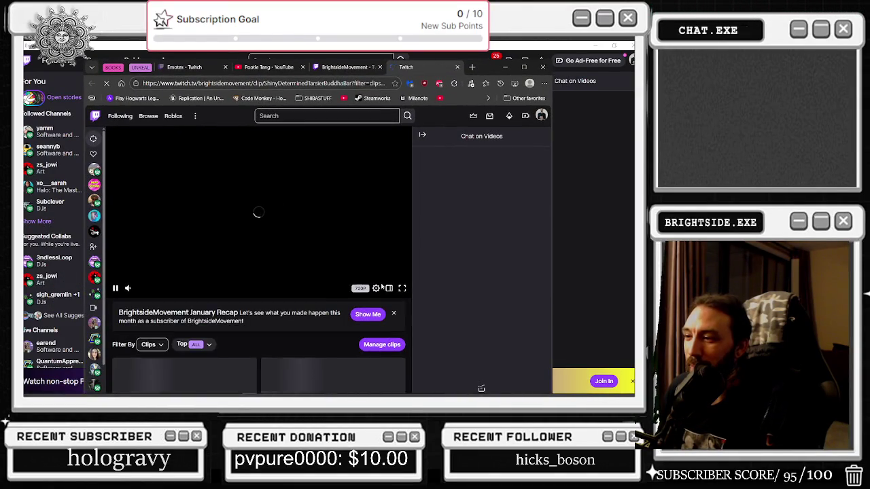
click(402, 291)
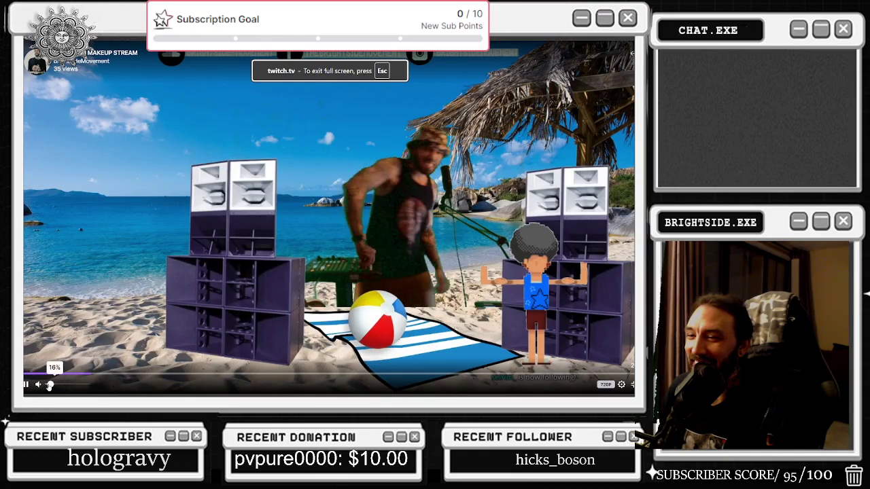
Raise the clip volume to 18%, leave full screen, then lower the volume to 6%.
drag(50, 385, 63, 386)
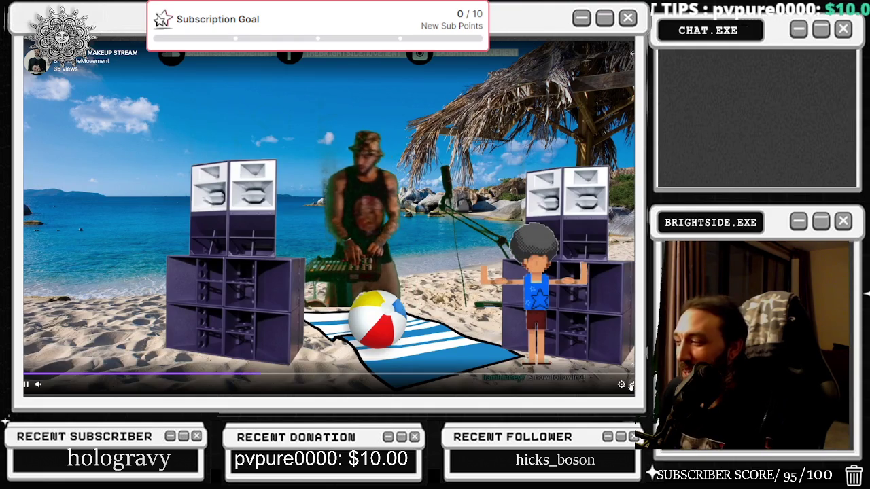
click(630, 384)
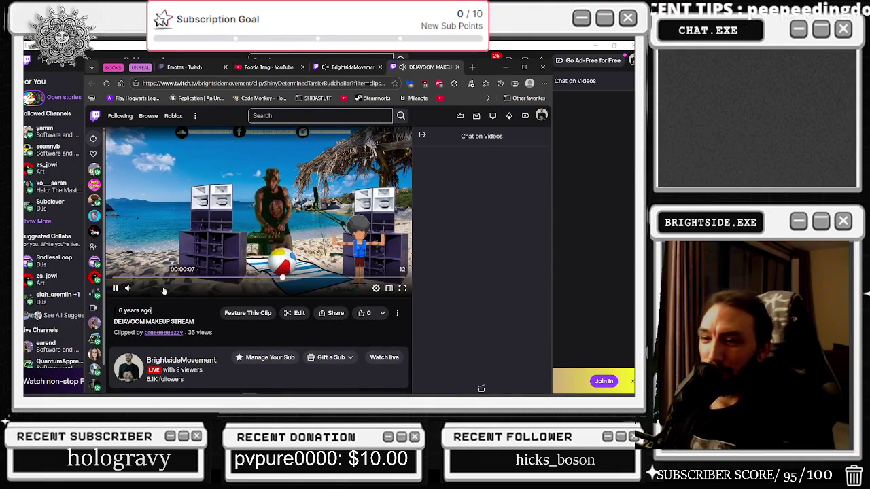
drag(142, 289, 138, 288)
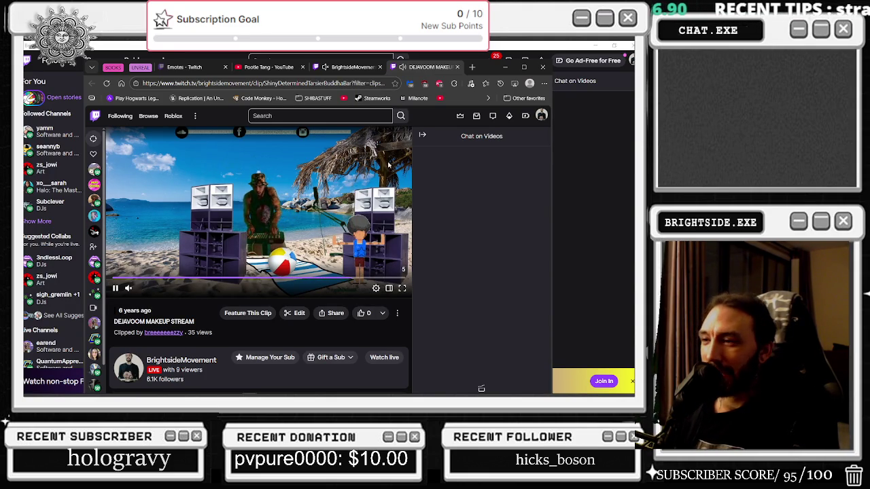
Close the DEJAVOOM MAKEUP STREAM clip and scroll further down the clips grid.
click(454, 66)
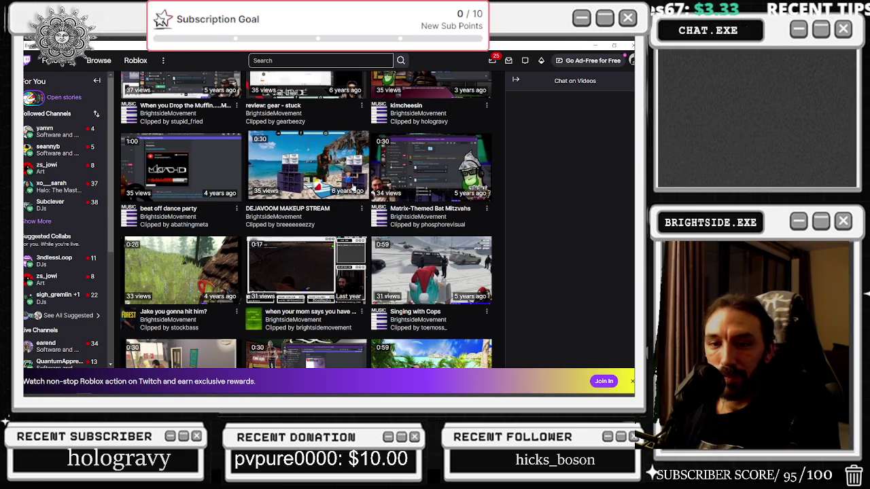
scroll(354, 189, down, 2)
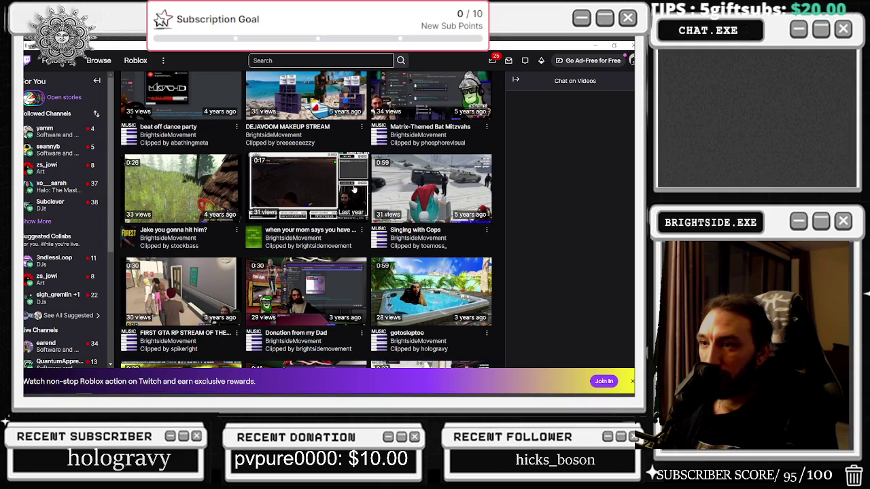
scroll(354, 189, down, 3)
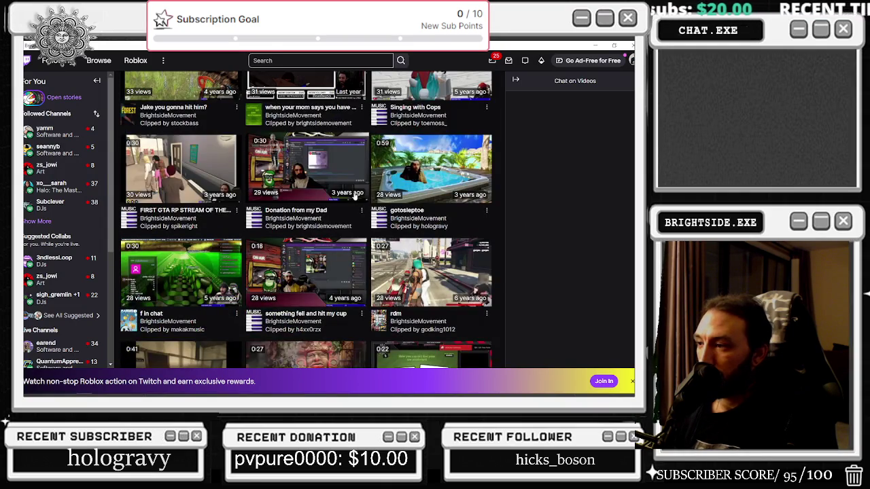